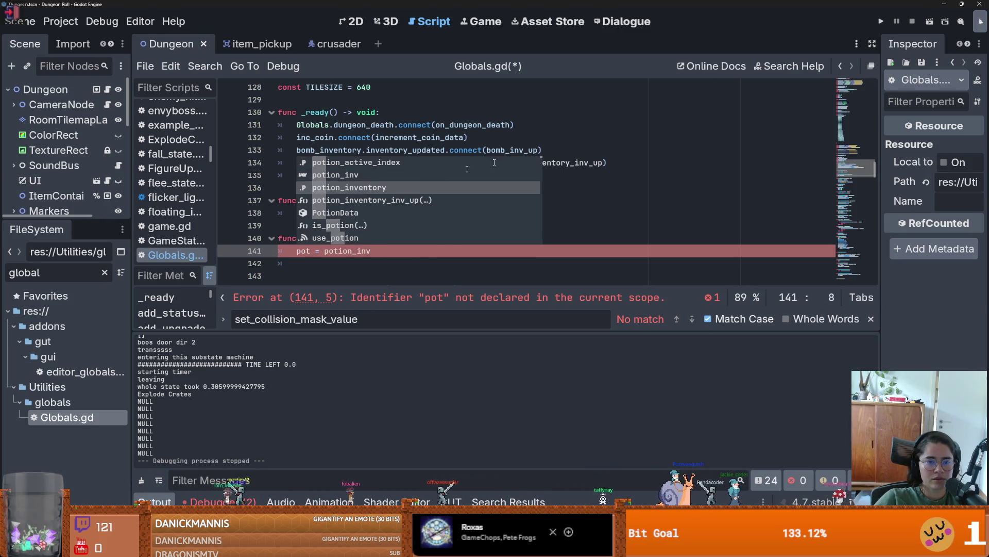
Step: Complete the potion_inventory assignment on line 141 of Globals.gd and save the script
left_click(397, 188)
left_click(397, 188)
key("ctrl+s")
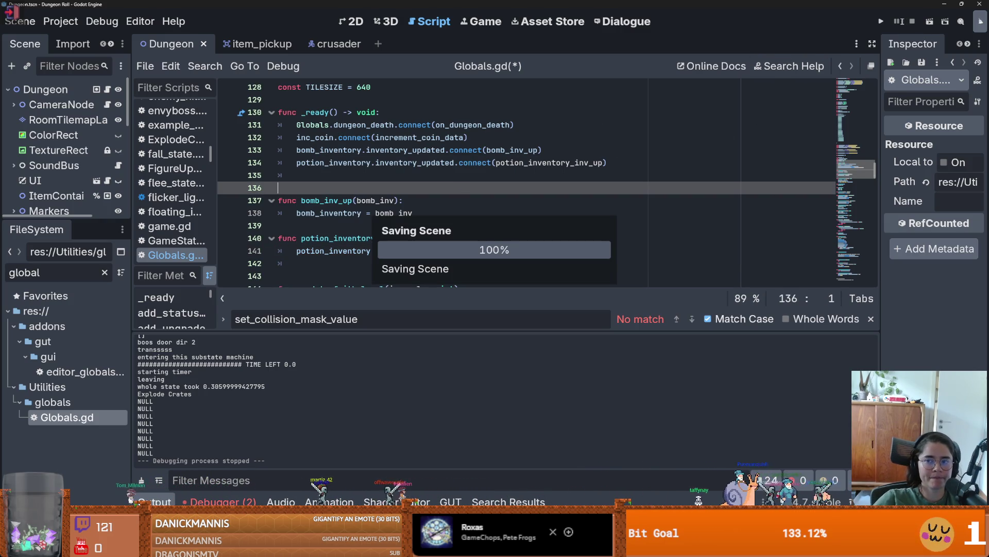
Step: Open arena.gd, jump to the on_dungeon_death definition, and run the project
left_click(109, 90)
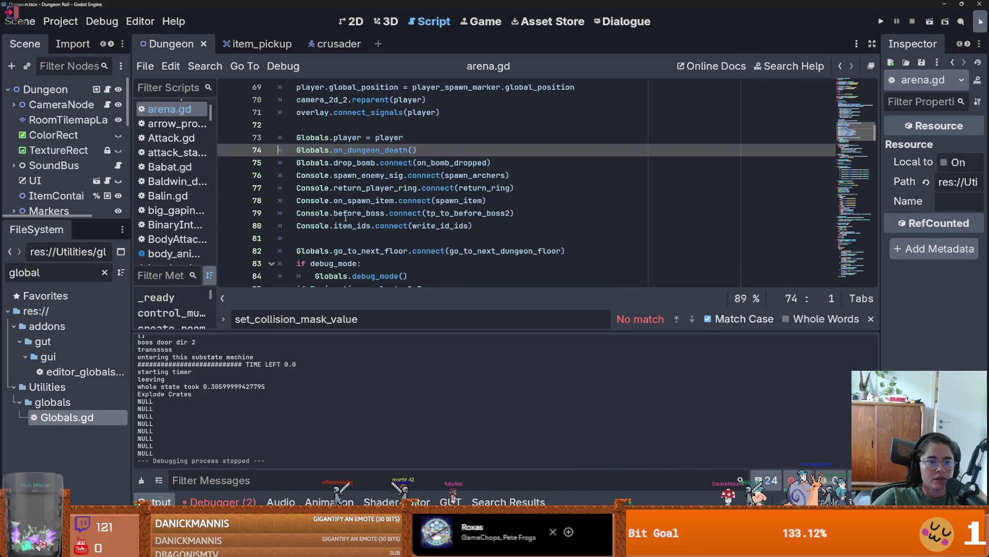
left_click(375, 151, "ctrl")
scroll(316, 238, "down", 3)
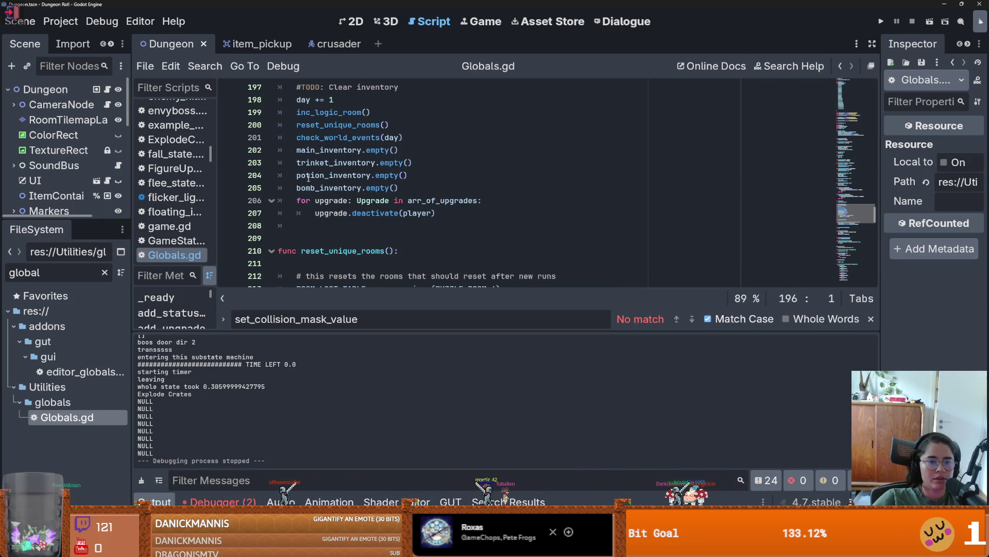
left_click(881, 22)
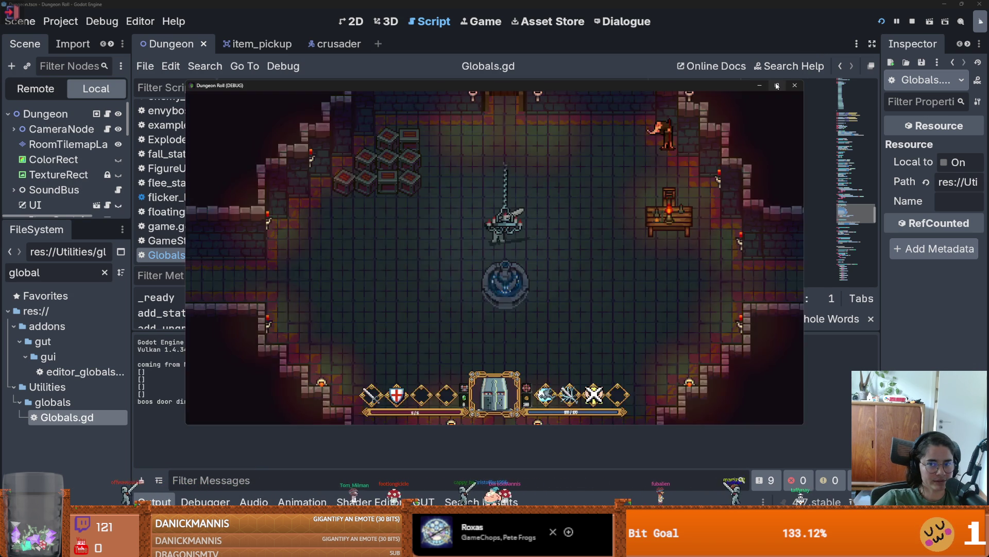
Step: Fullscreen the game, enable debug, and walk the knight through the shop room
key("d")
key("d")
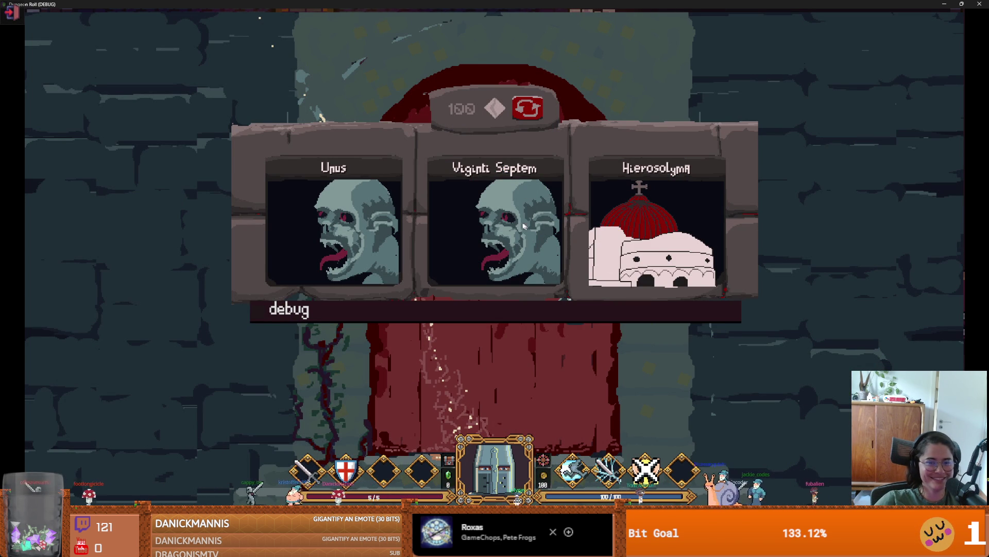
left_click(407, 318)
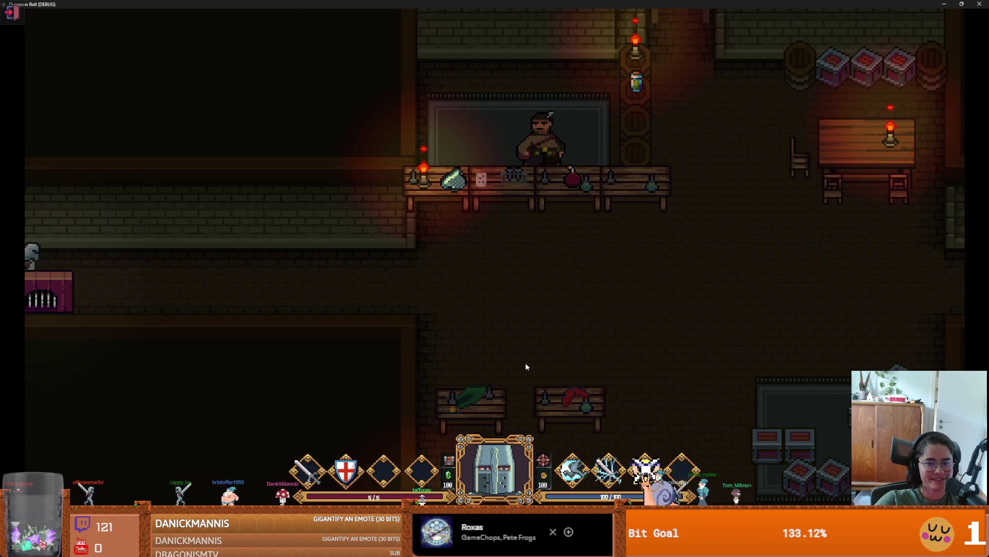
key("d")
key("s")
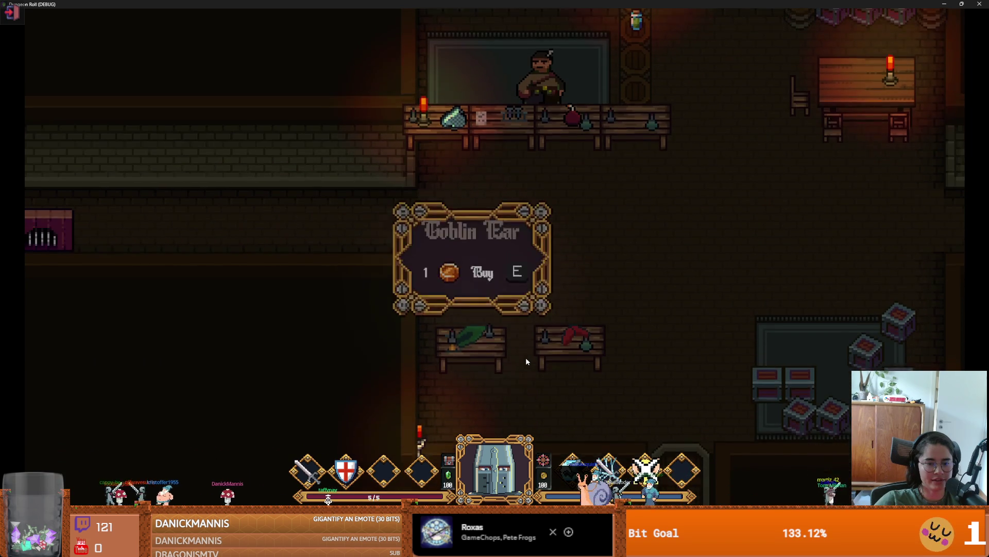
key("w")
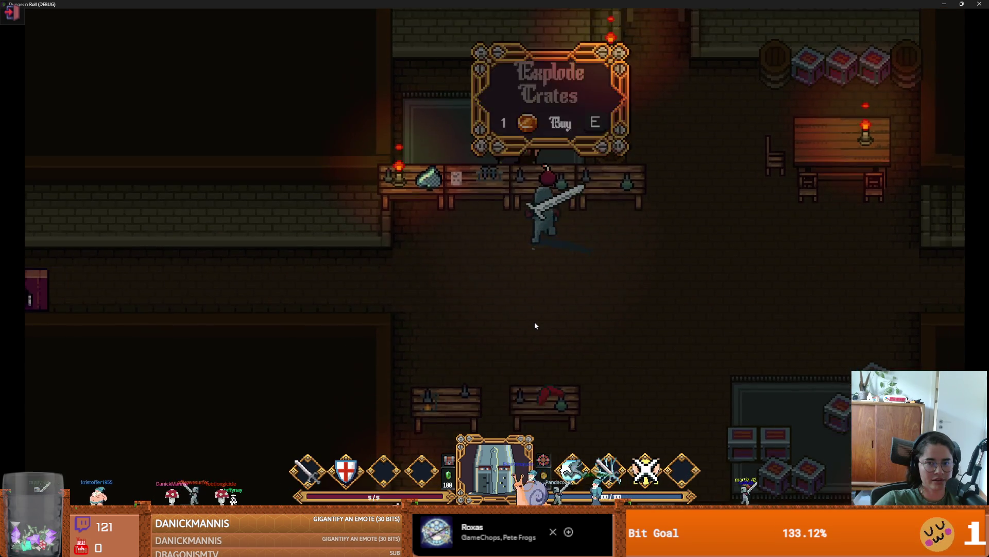
key("d")
key("w")
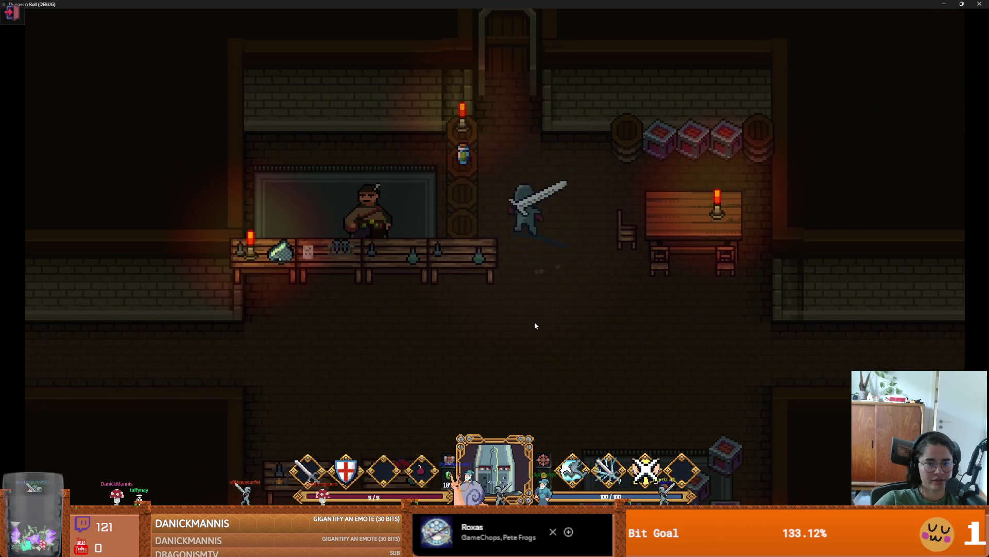
key("s")
Step: Check the potion slot in the inventory, then close the game to stop debugging
key("i")
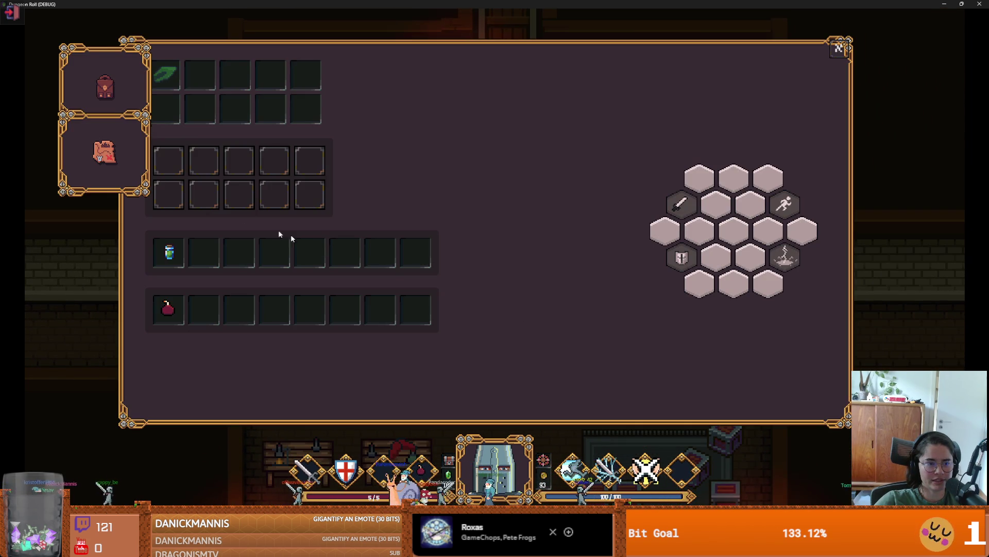
key("i")
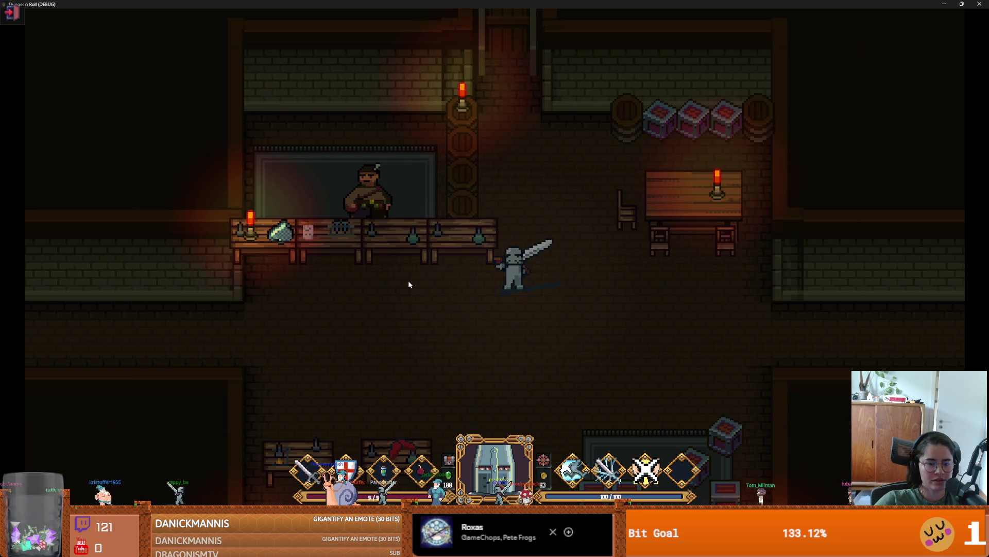
left_click(962, 4)
left_click(803, 196)
scroll(369, 173, "up", 20)
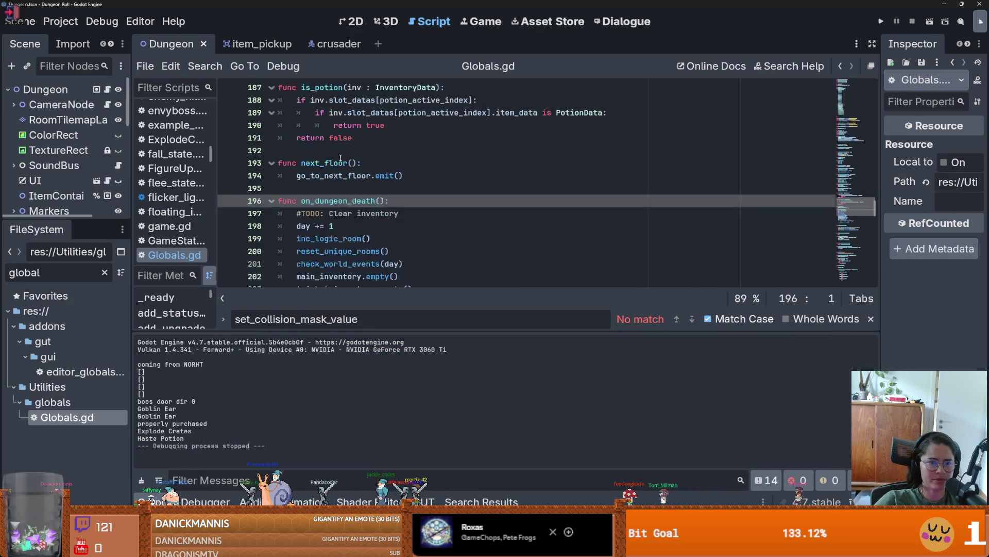
Step: Place the caret on the potion_active_index declaration at line 61 of Globals.gd and open the Search menu
scroll(369, 172, "up", 7)
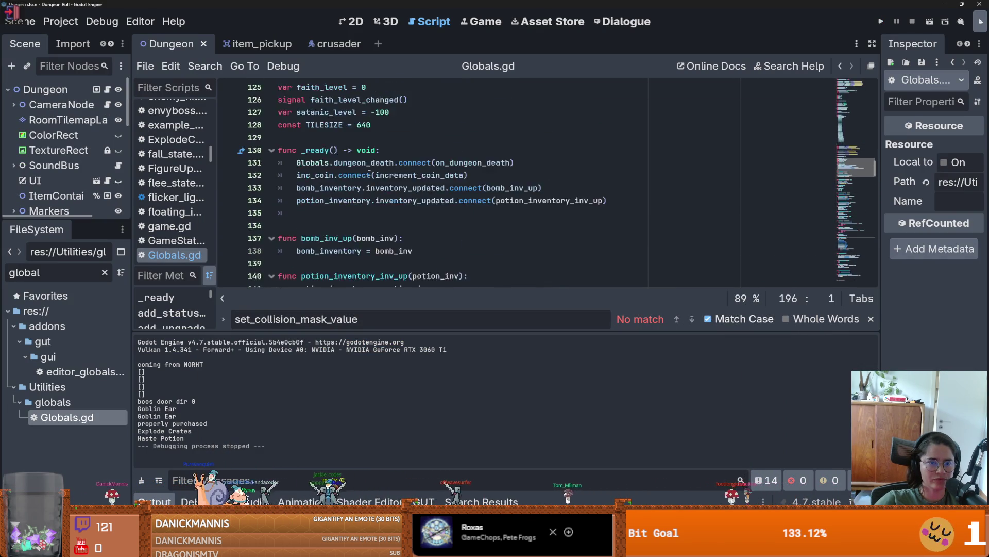
scroll(369, 173, "up", 9)
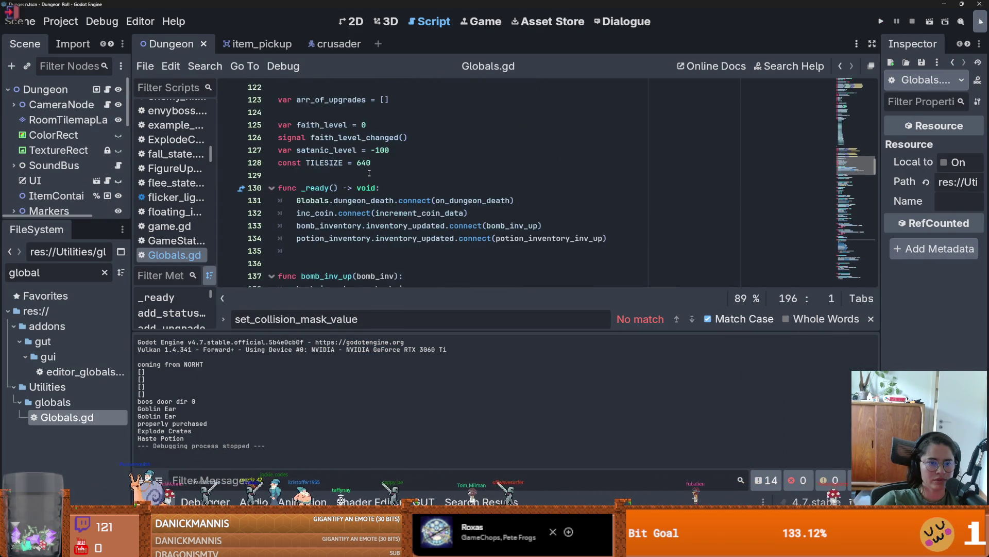
scroll(369, 173, "up", 10)
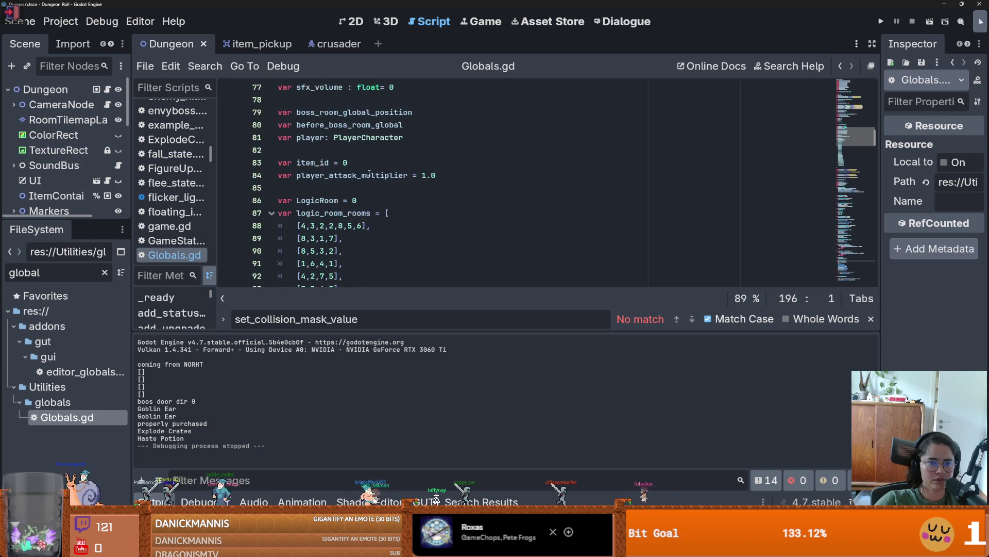
scroll(369, 174, "up", 3)
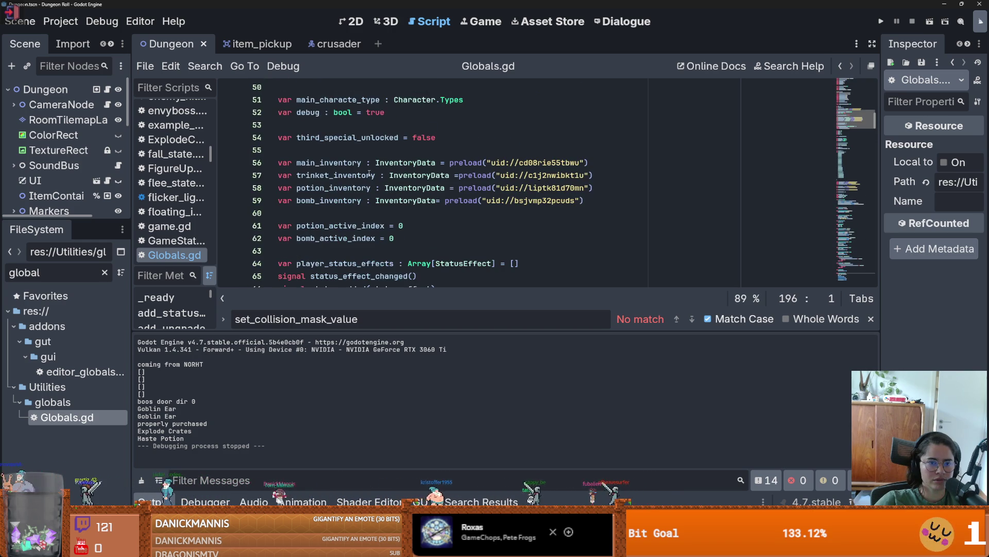
scroll(369, 173, "down", 1)
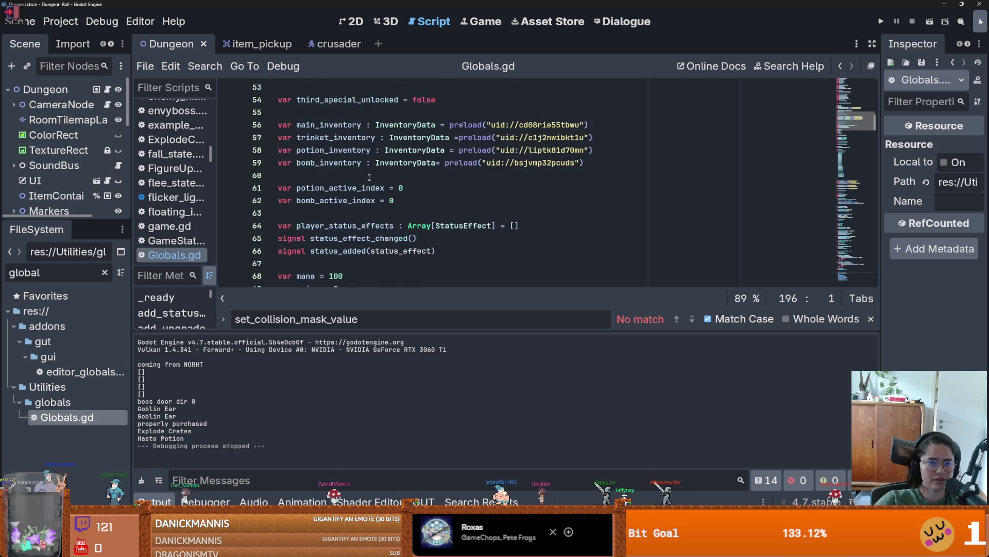
left_click(368, 187)
left_click(205, 66)
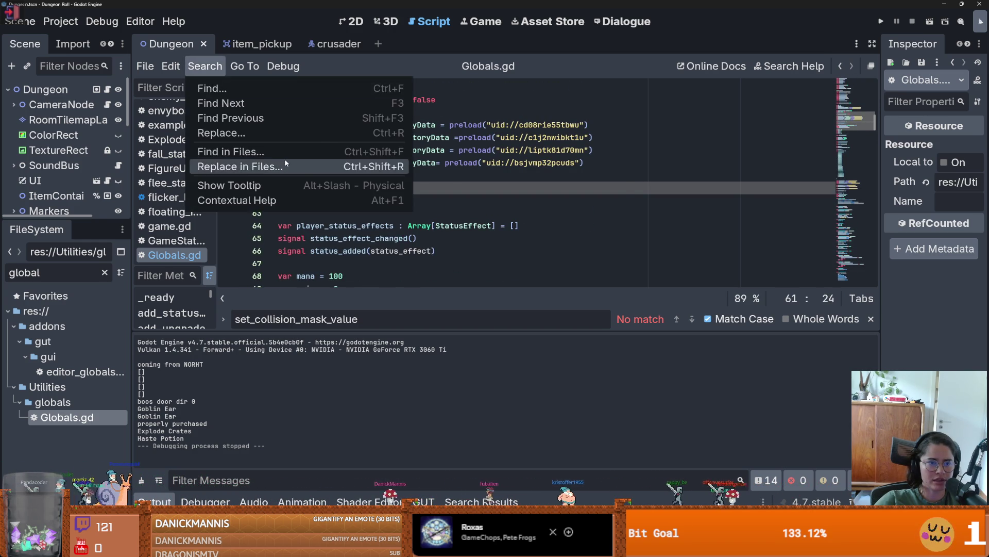
Step: Run a project-wide Find in Files for potion_active_index
left_click(289, 159)
left_click(618, 173)
left_click(217, 71)
left_click(301, 148)
left_click(498, 330)
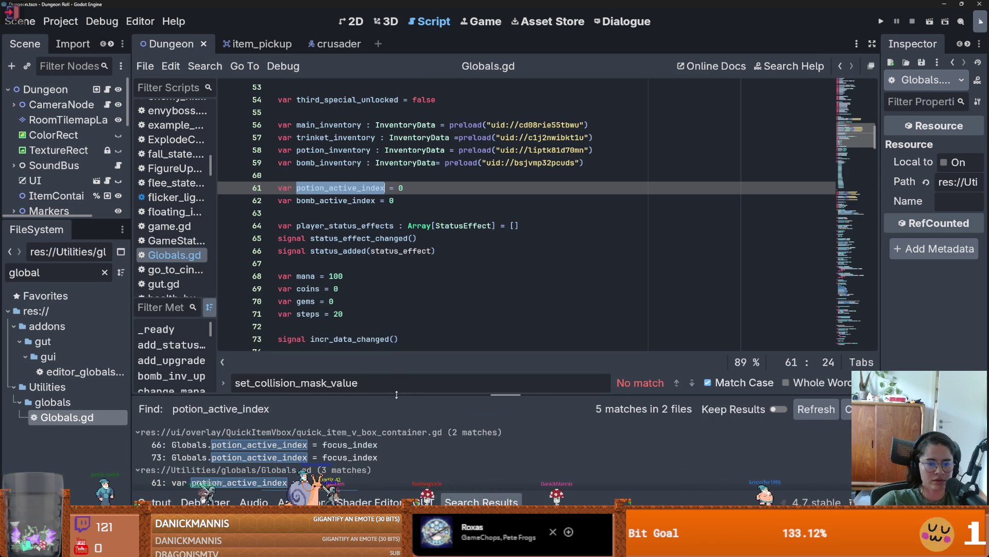
Step: Open the line 66 match in quick_item_v_box_container.gd, review focus_index in _input, then run the game
left_click_drag(396, 394, 396, 192)
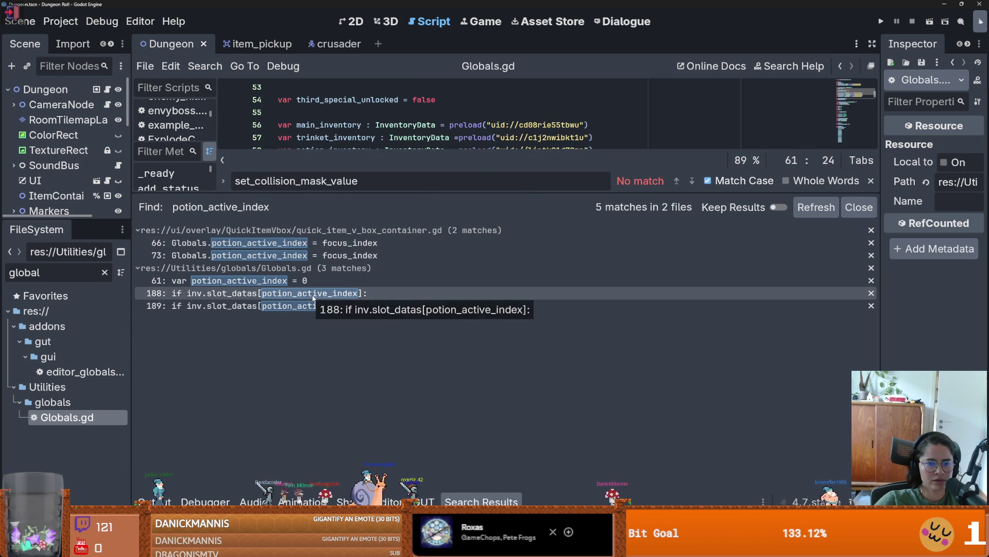
left_click(330, 242)
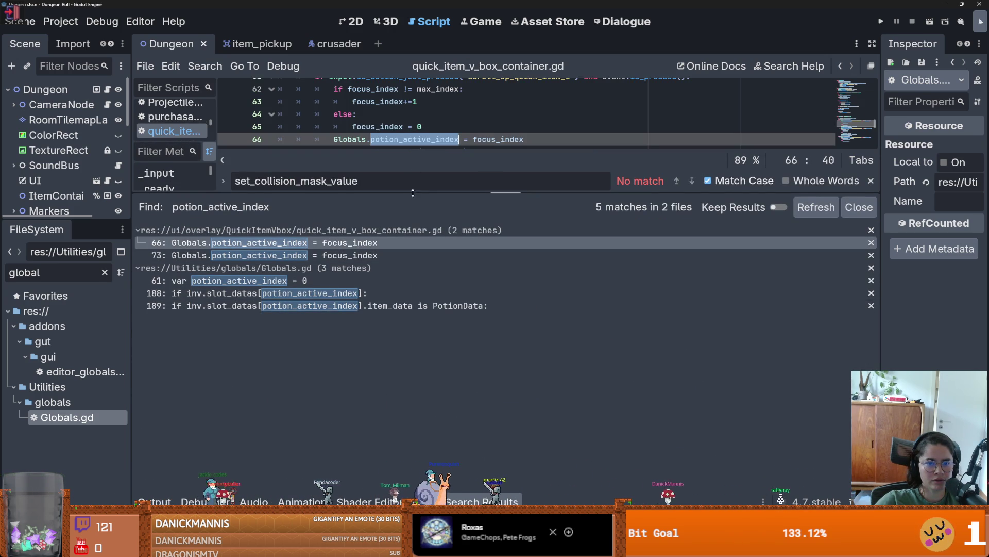
left_click_drag(412, 193, 438, 395)
scroll(467, 243, "up", 2)
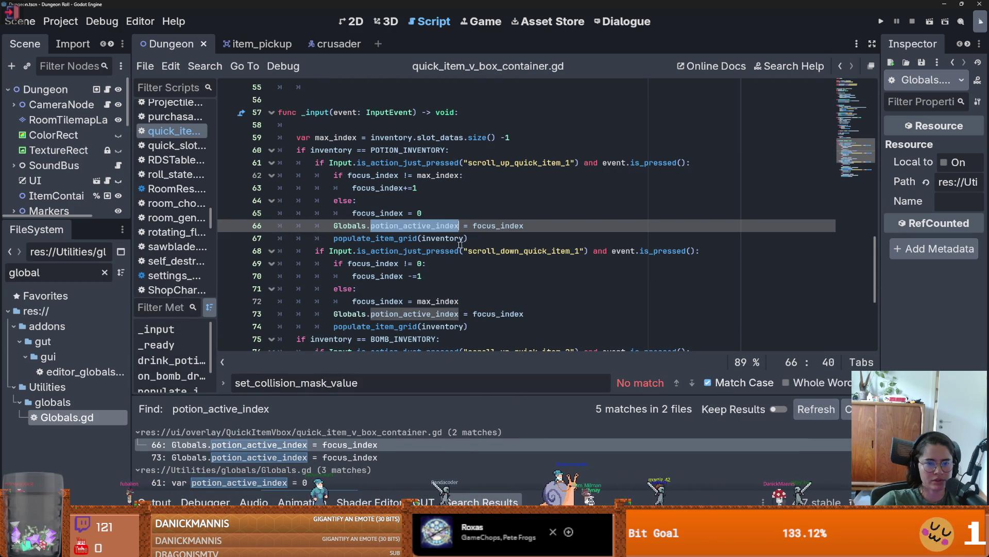
double_click(386, 214)
scroll(397, 231, "up", 15)
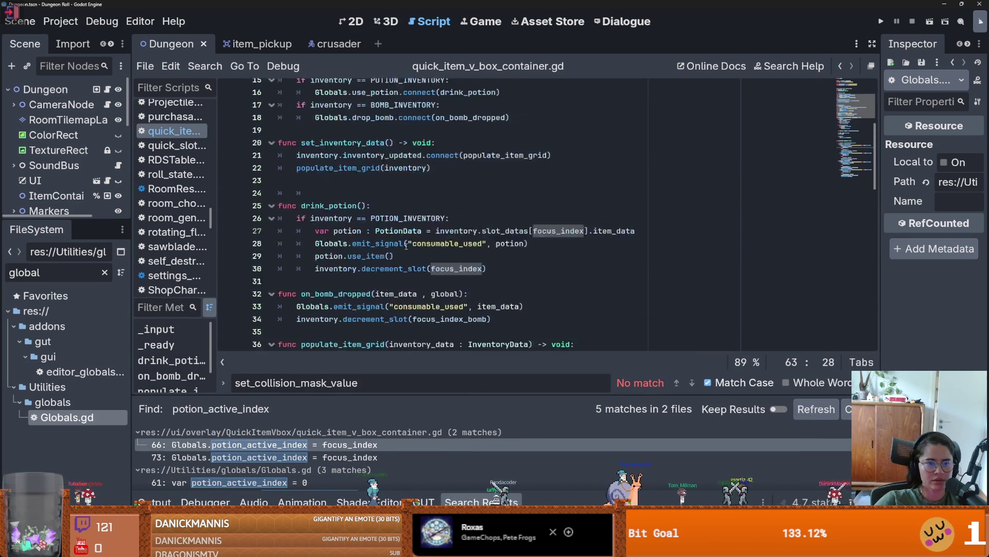
scroll(406, 247, "down", 8)
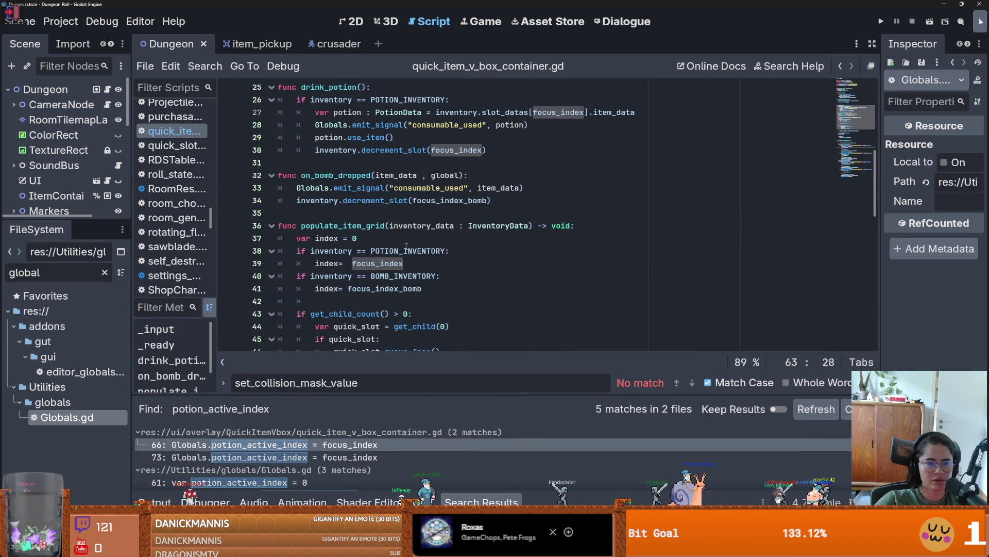
scroll(406, 246, "down", 9)
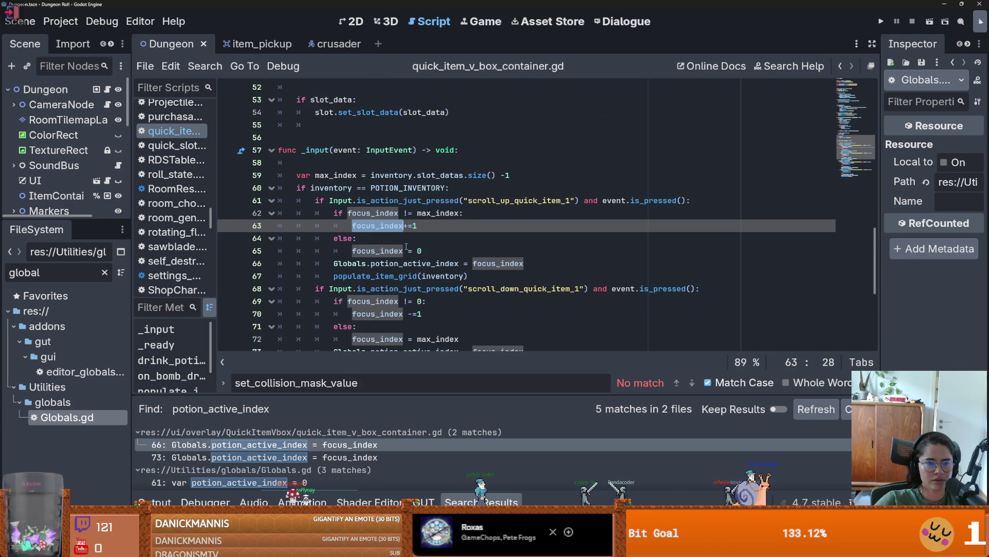
left_click(371, 213)
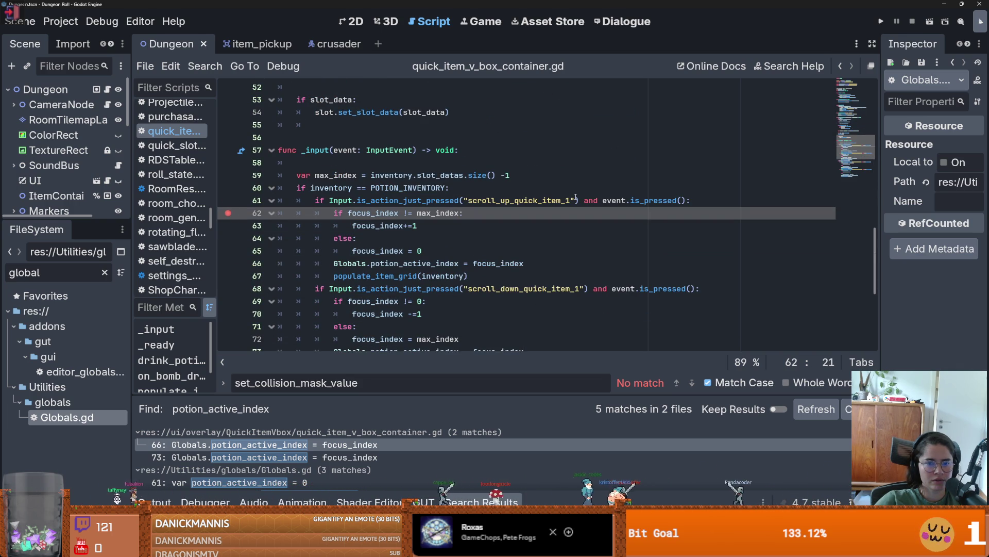
left_click(880, 22)
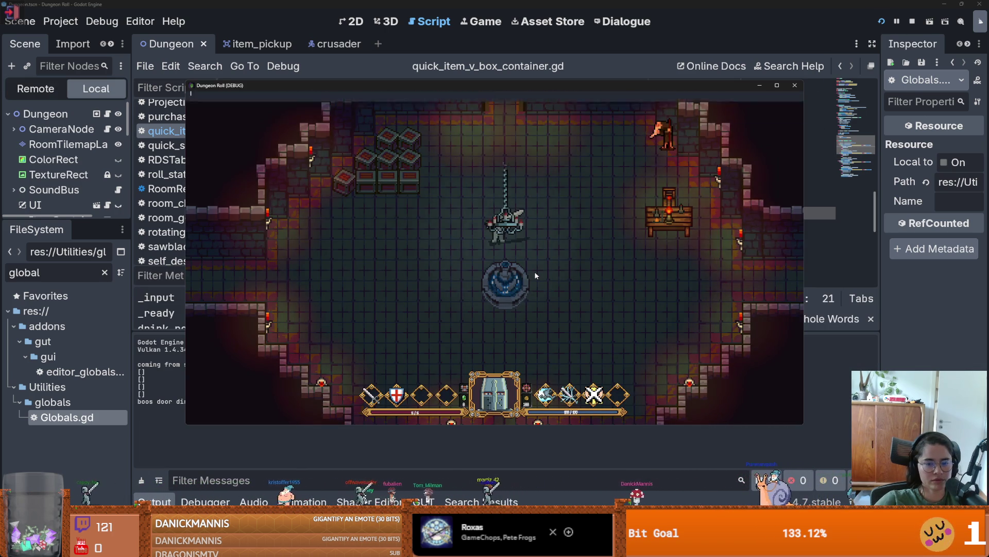
Step: In the in-game console, list item ids with write_item_ids and spawn the potion
key("quoteleft")
type("spawn_item 10 1te")
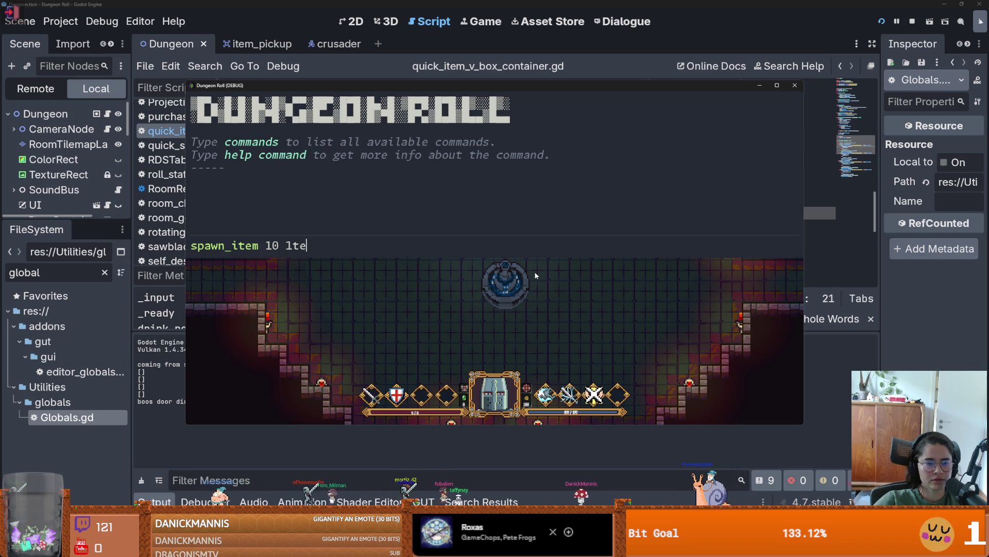
key("Tab")
key("Return")
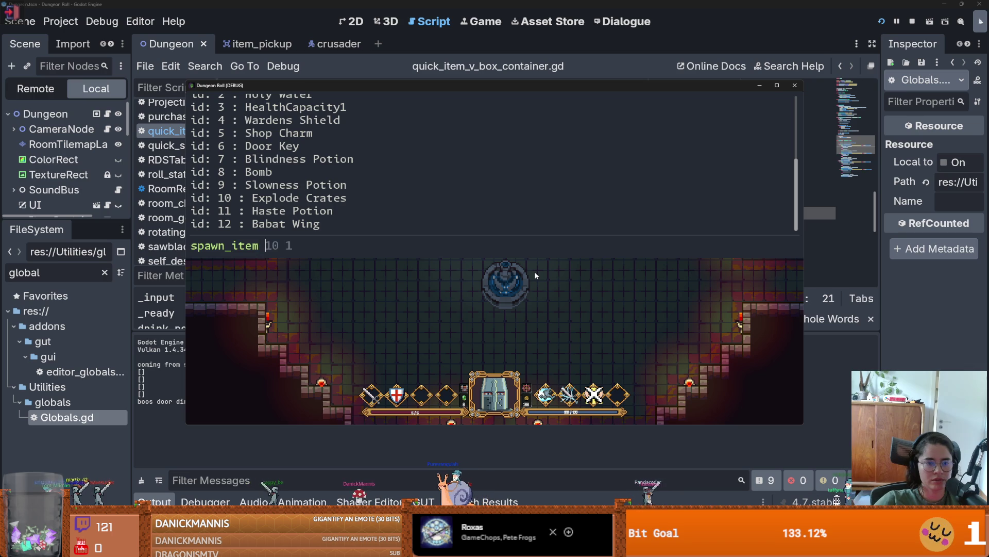
key("Return")
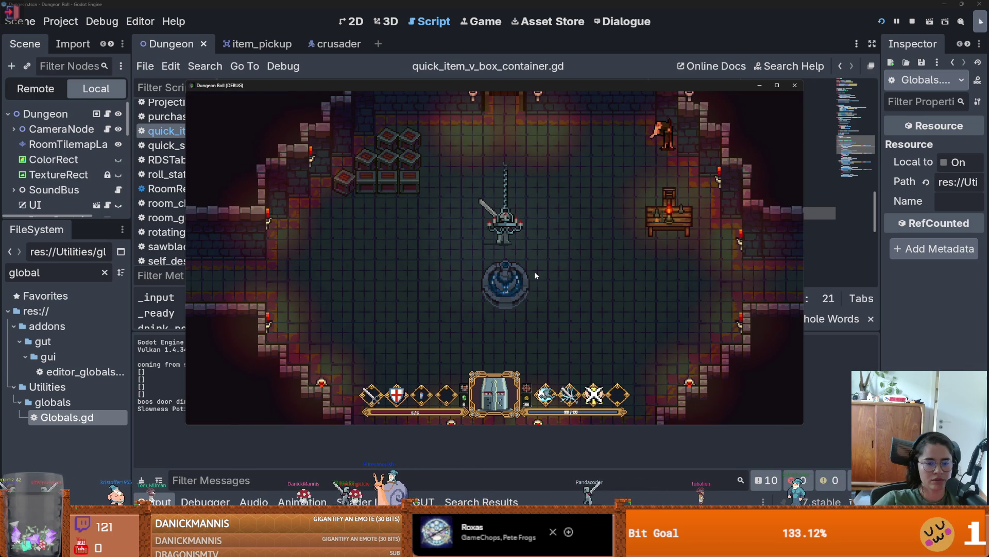
Step: Drink the spawned potion from quick slot 3 and walk the knight to the boss door
key("d")
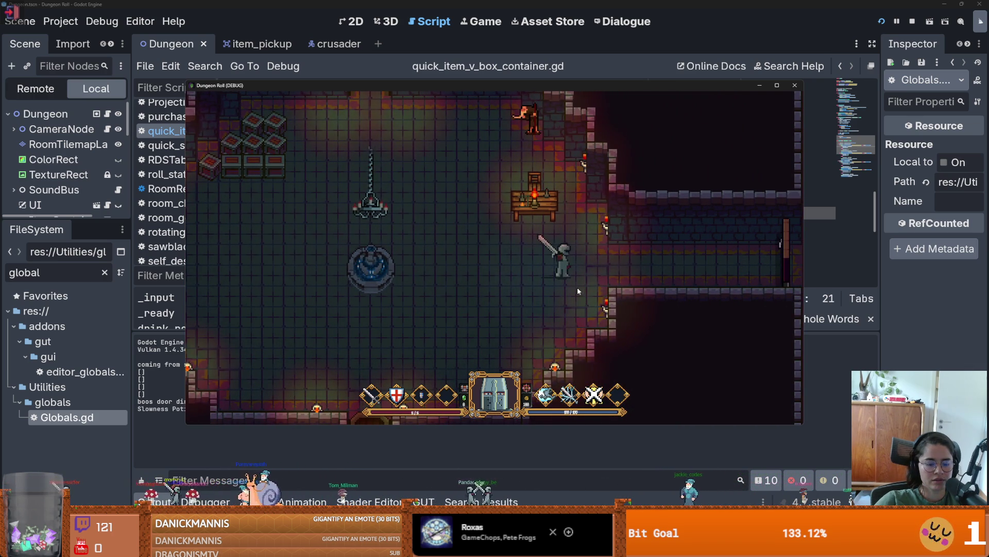
key("3")
key("d")
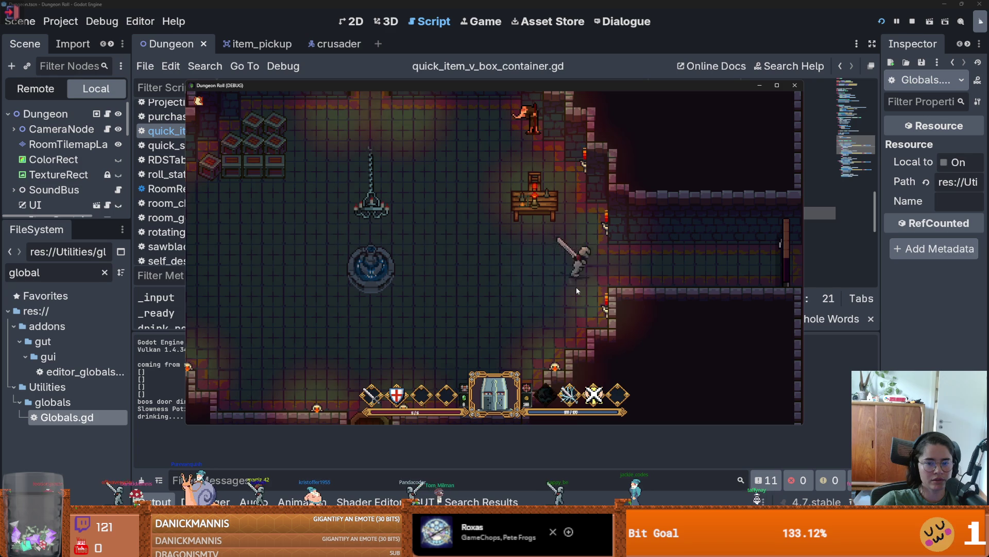
key("d")
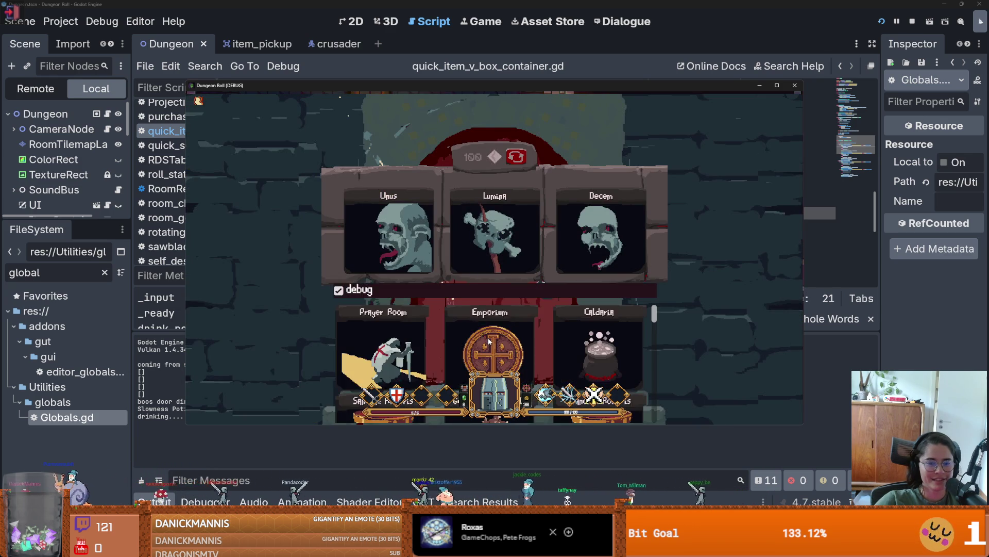
Step: Pick a boss-door option, then buy and drink a Mana Potion at the shop
left_click(487, 338)
key("d")
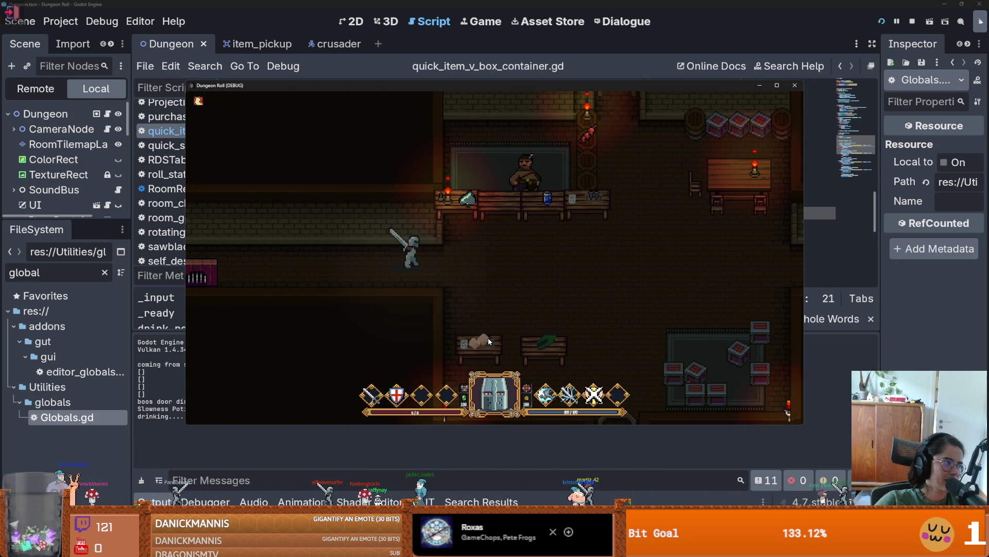
key("w")
key("e")
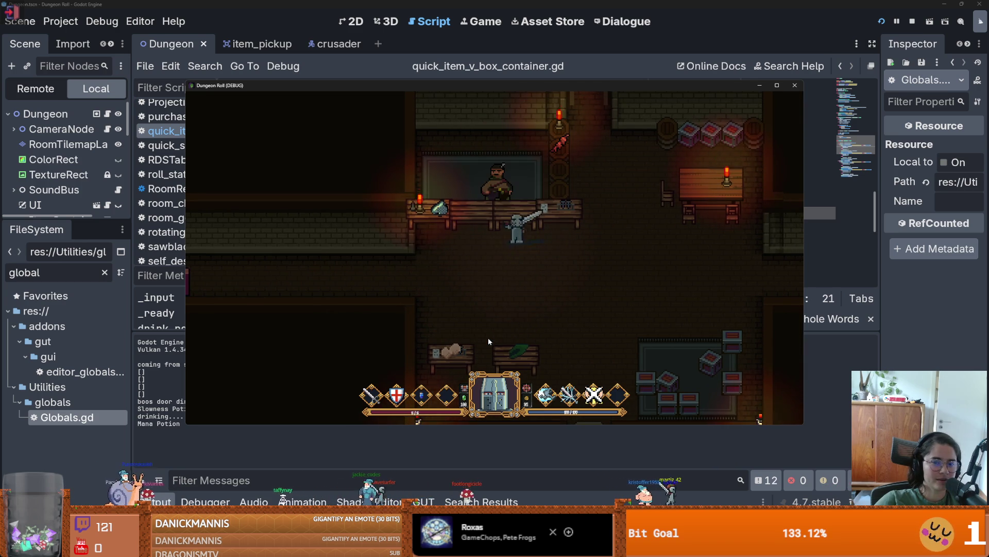
key("s")
Step: Walk down to the chests, open the reward selection, and close it
key("d")
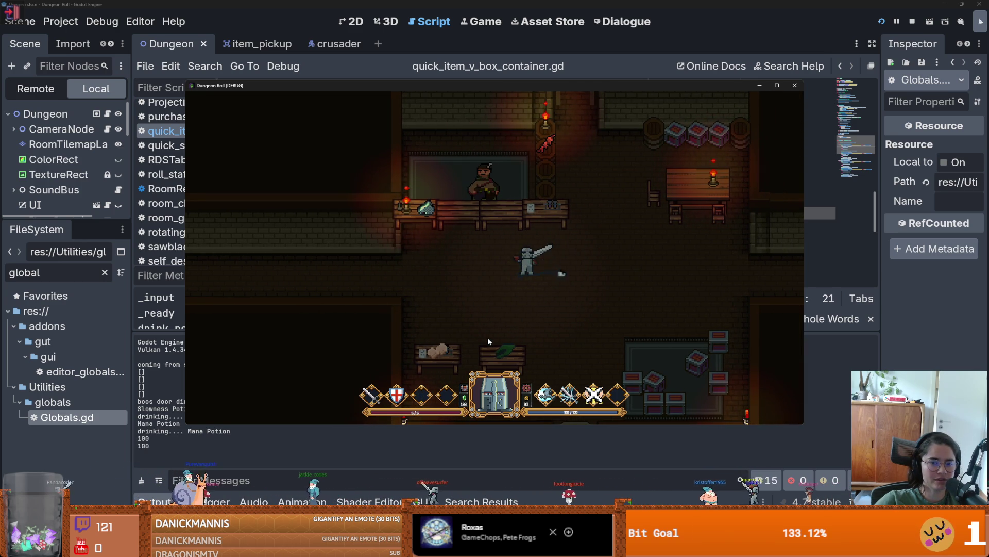
key("d")
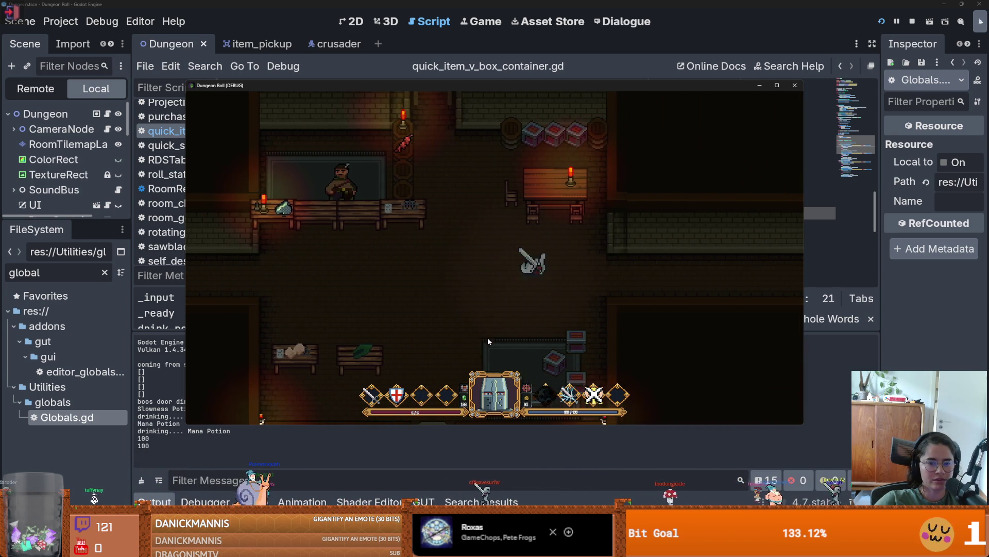
key("s")
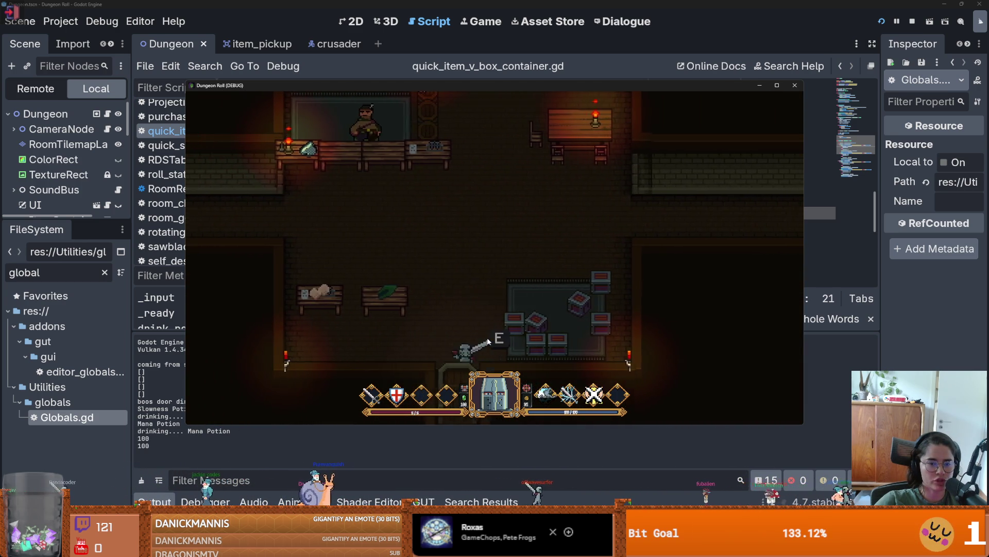
key("e")
left_click(473, 320)
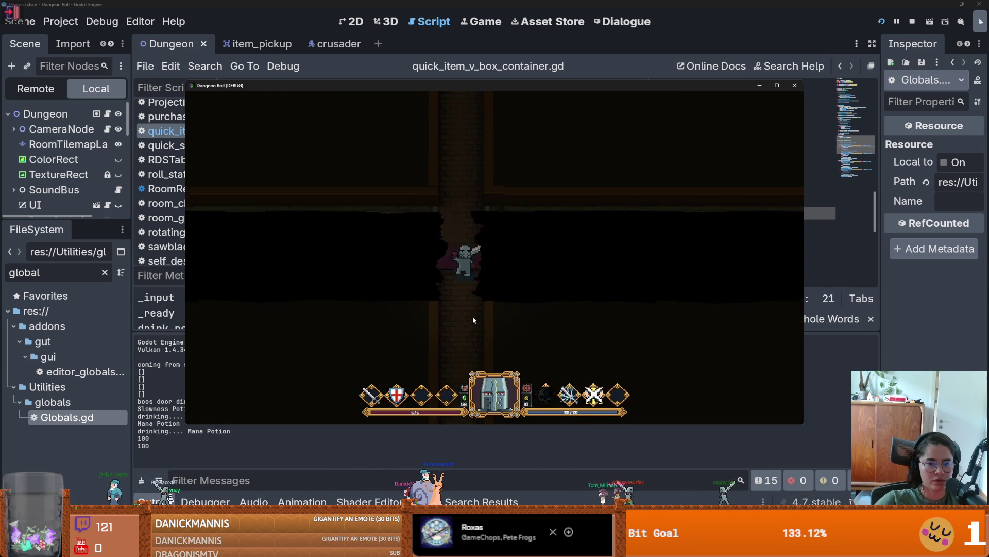
Step: Buy and drink three Haste Potions at the shop's potion stand
key("s")
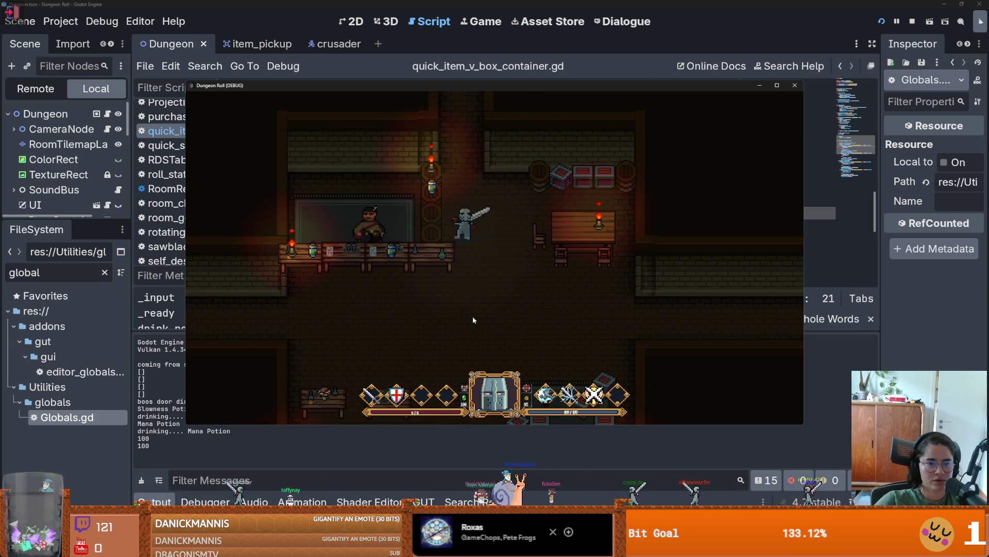
key("e")
key("s")
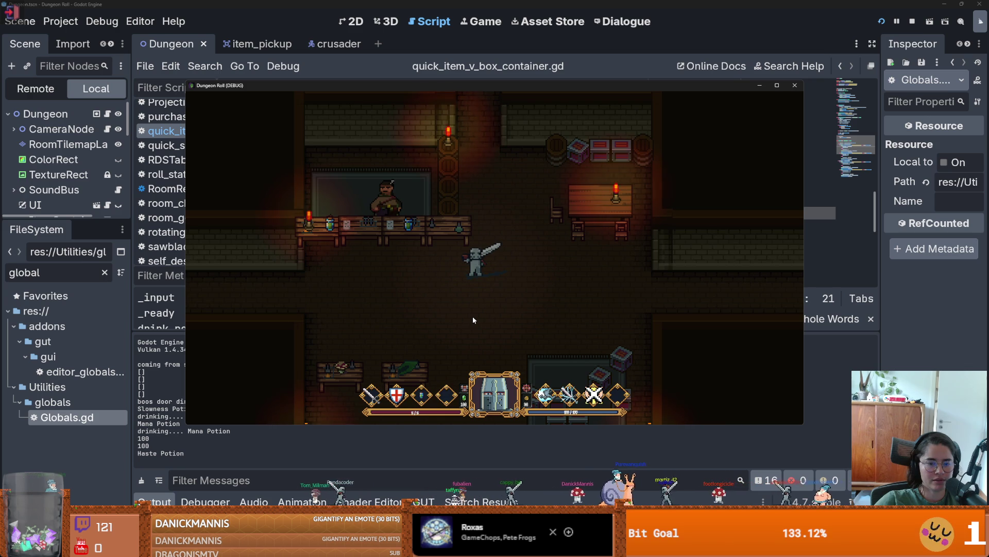
key("a")
key("q")
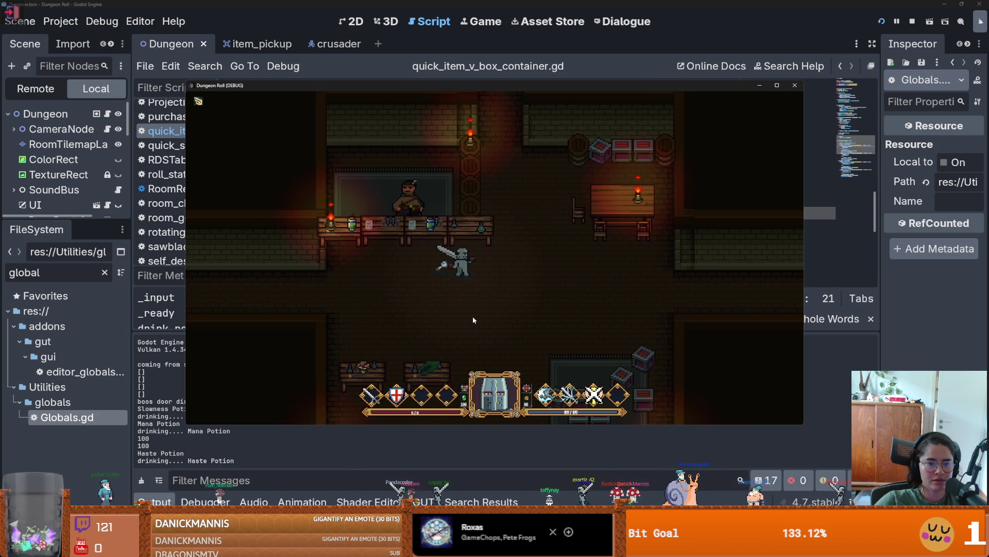
key("w")
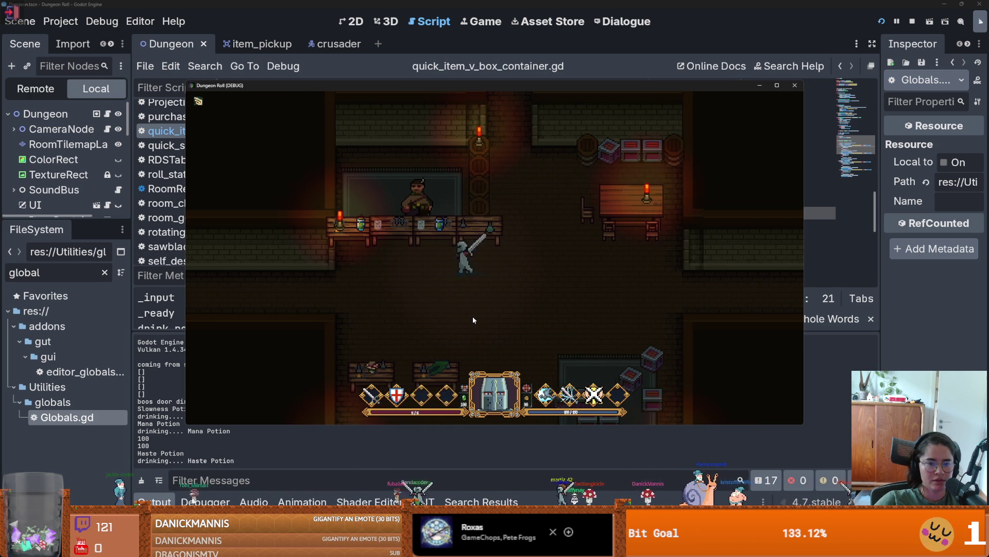
key("q")
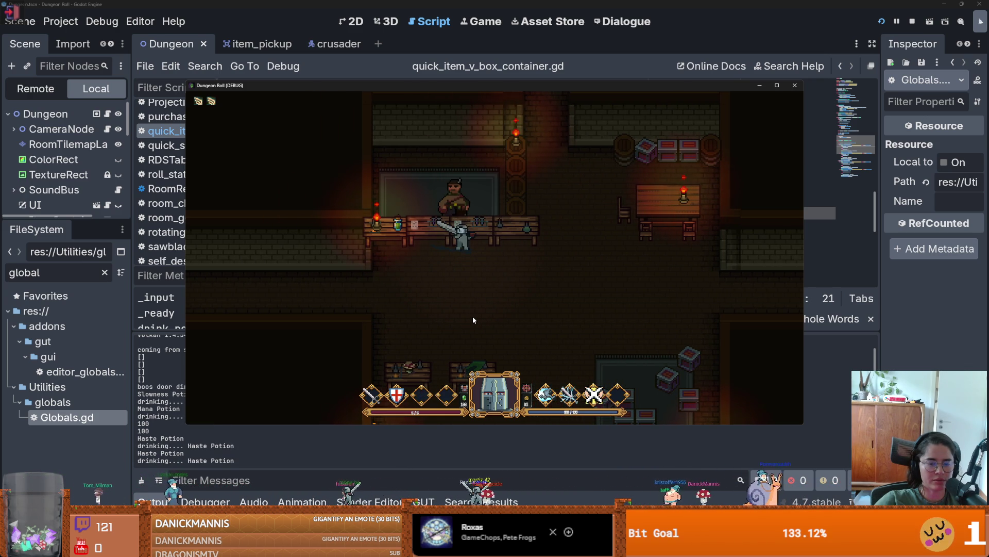
key("a")
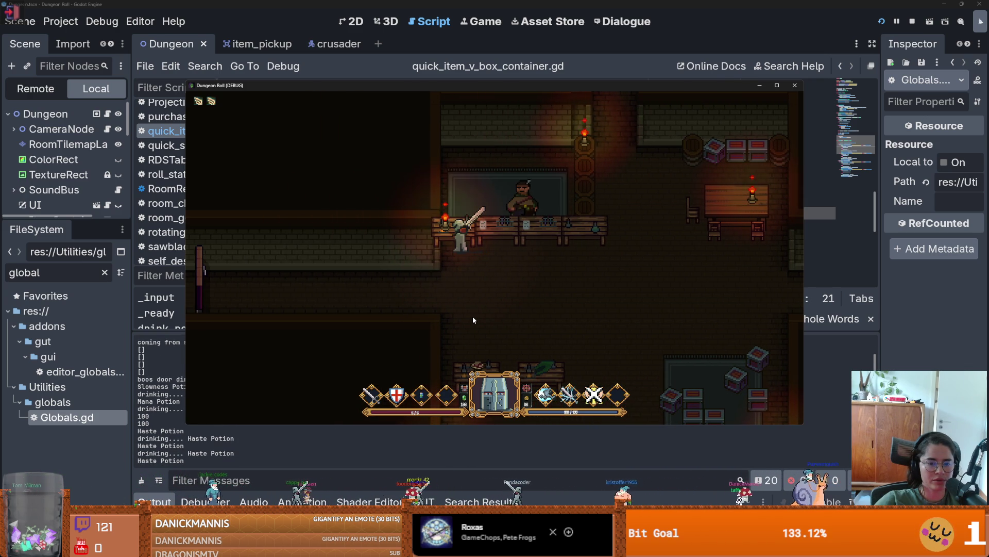
key("s")
key("q")
Step: Buy Goblin Ear and Anamita Muscaria from the merchant and open the inventory
key("w")
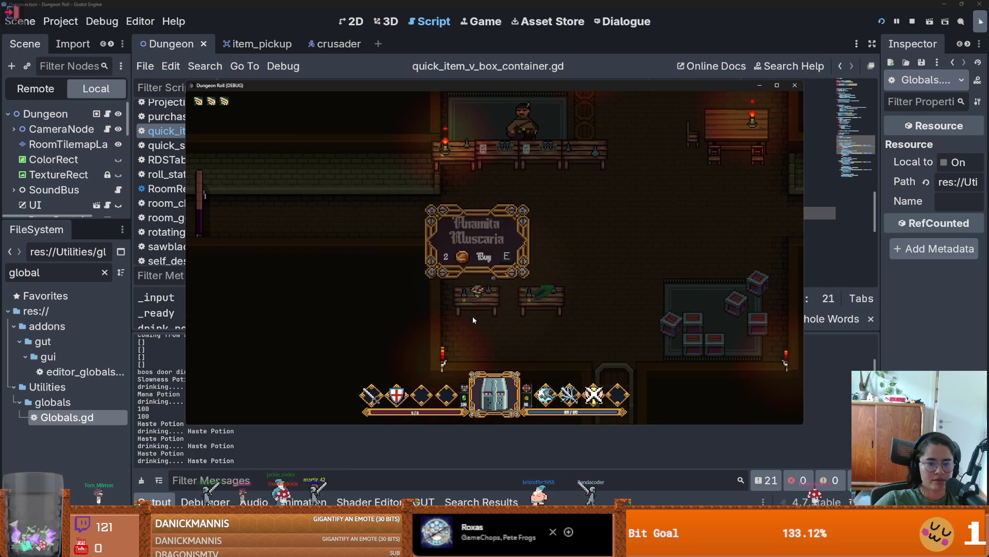
key("s")
key("i")
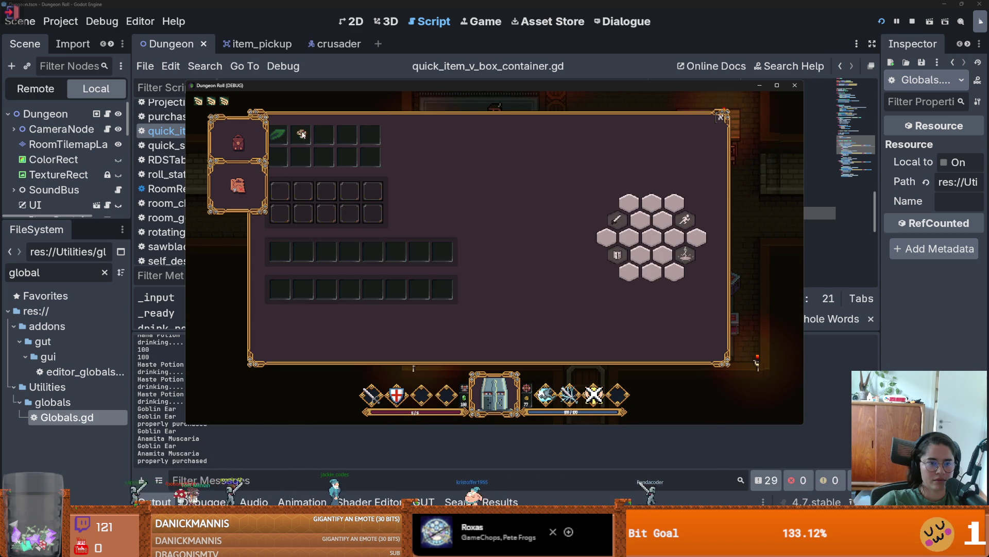
Step: Close the inventory and choose the next room from the cards
key("i")
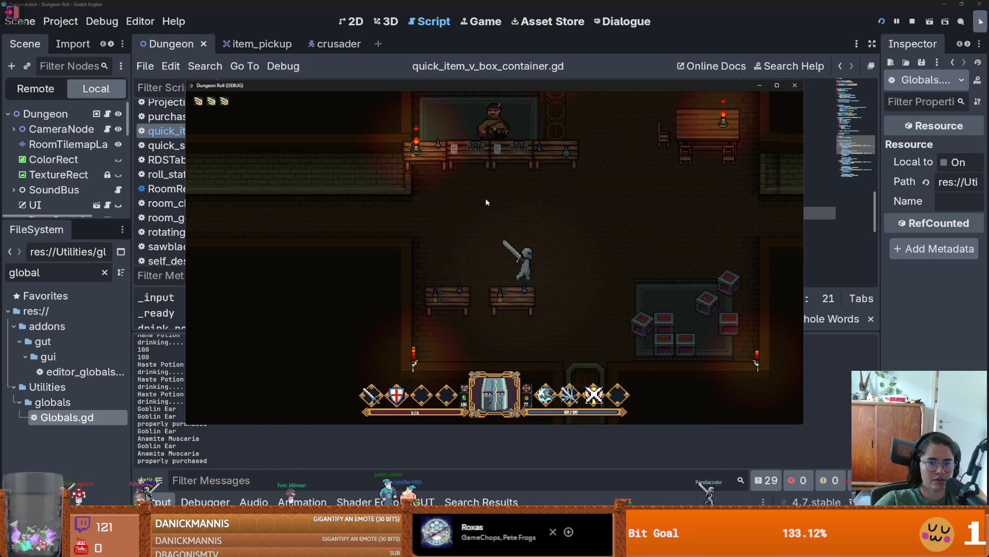
key("a")
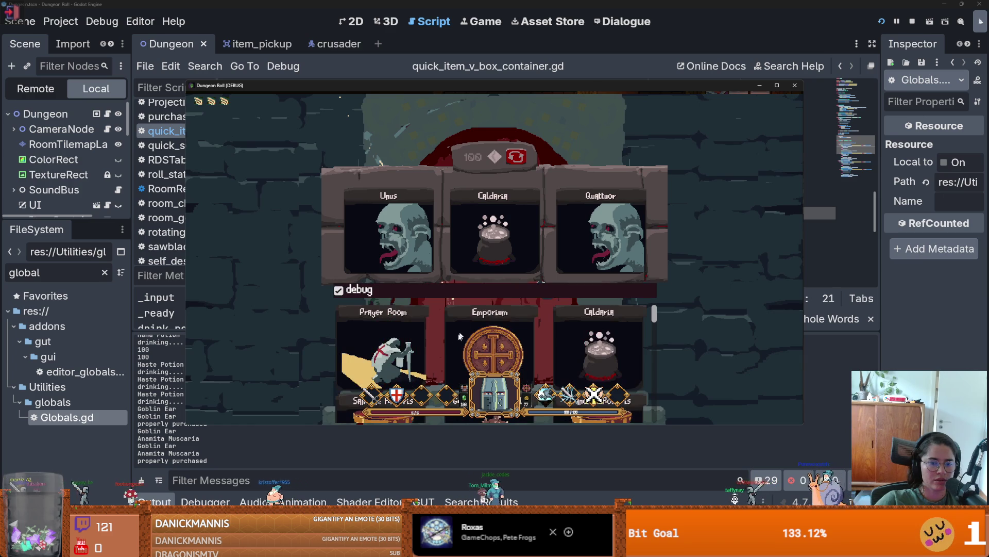
left_click(465, 338)
Step: Buy a bomb and a Haste Potion, check the inventory, then pause the game
key("a")
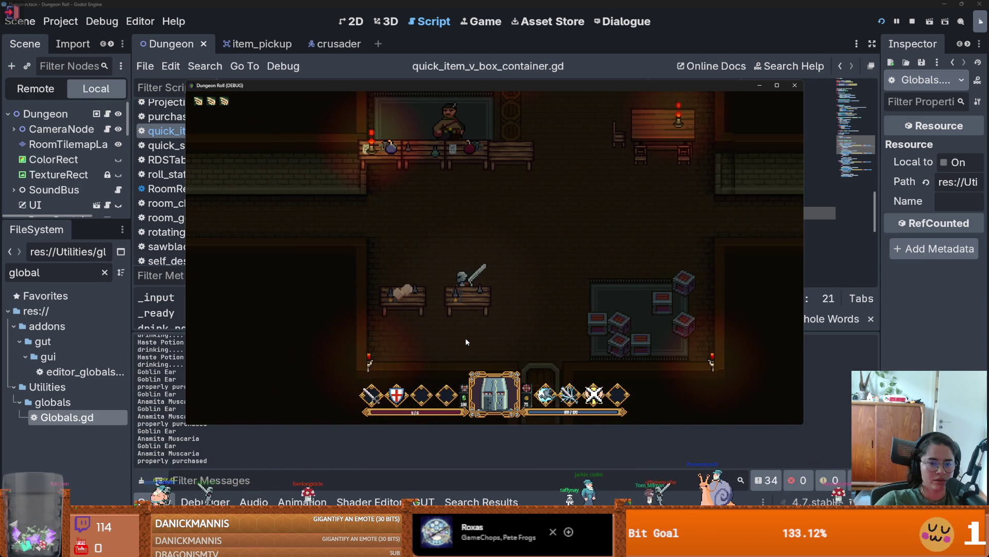
key("w")
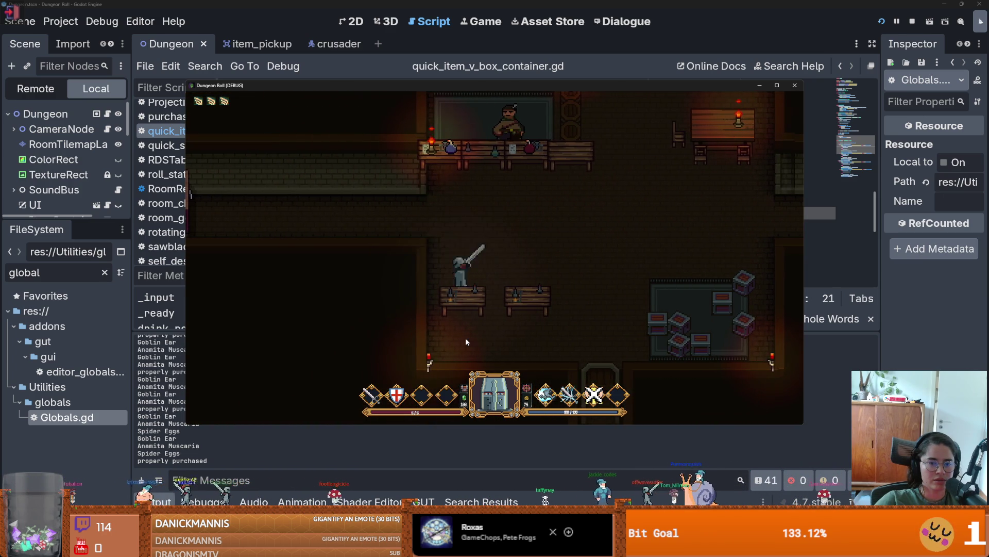
key("e")
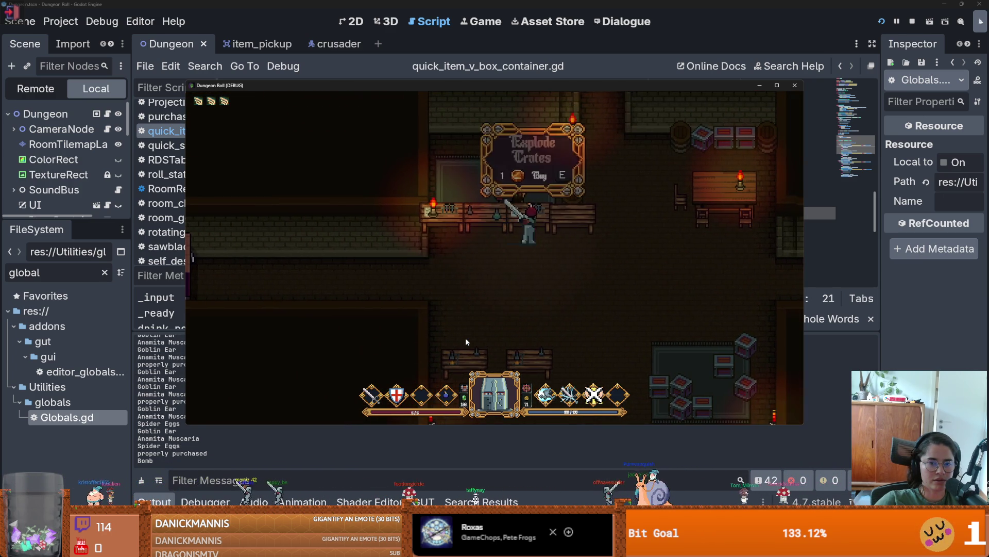
key("e")
key("d")
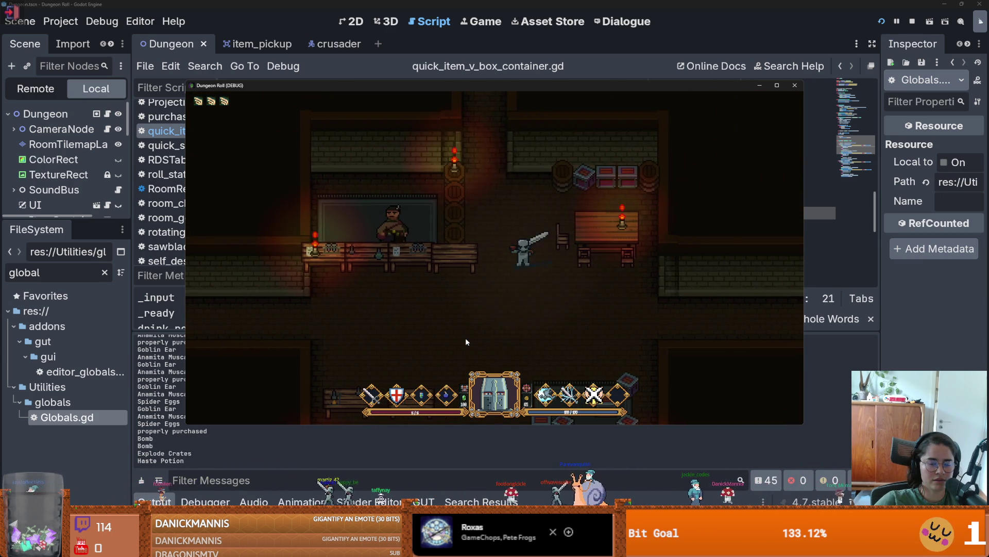
key("Tab")
key("Tab")
key("Escape")
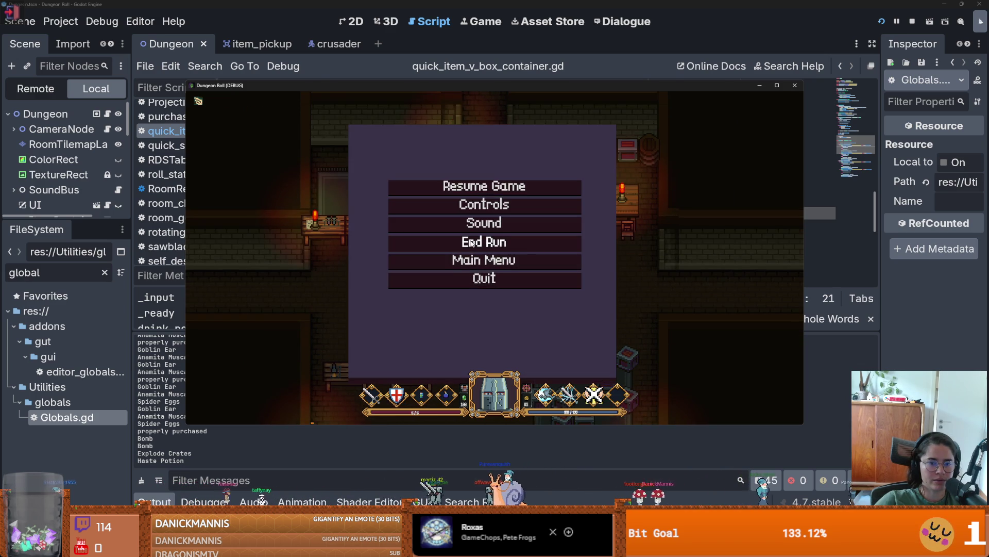
Step: Resume the game, smash the crates near the fountain, and collect the dropped coins
key("Escape")
key("Tab")
key("Tab")
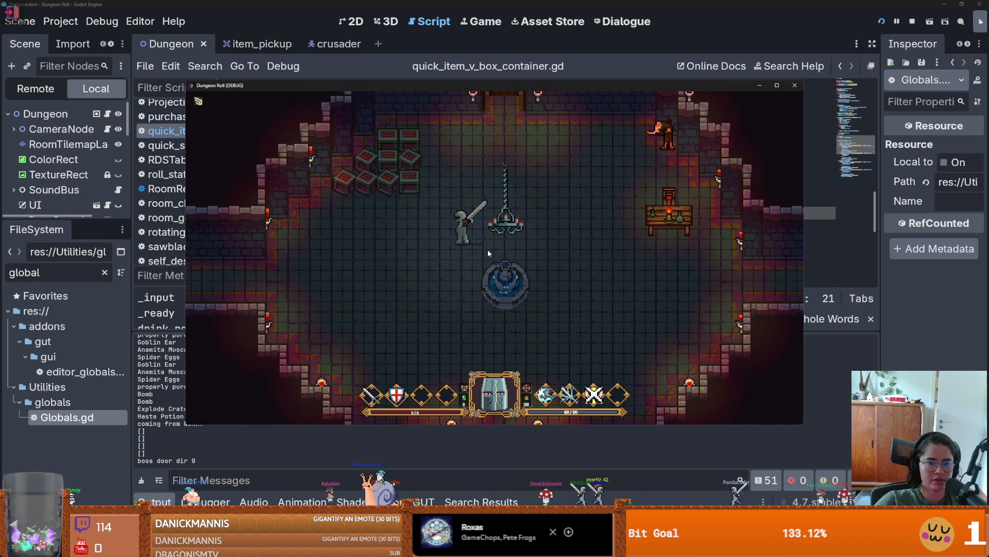
key("s")
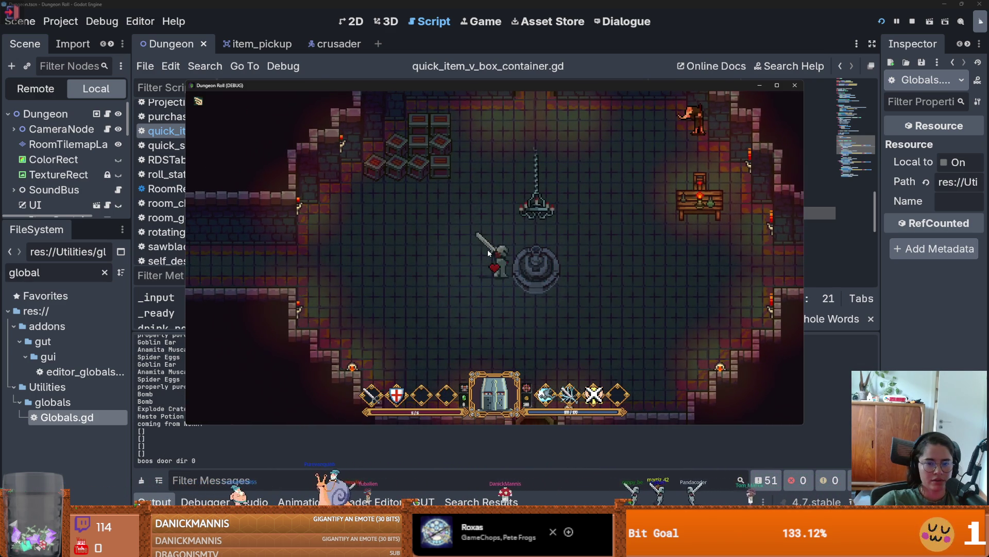
key("w")
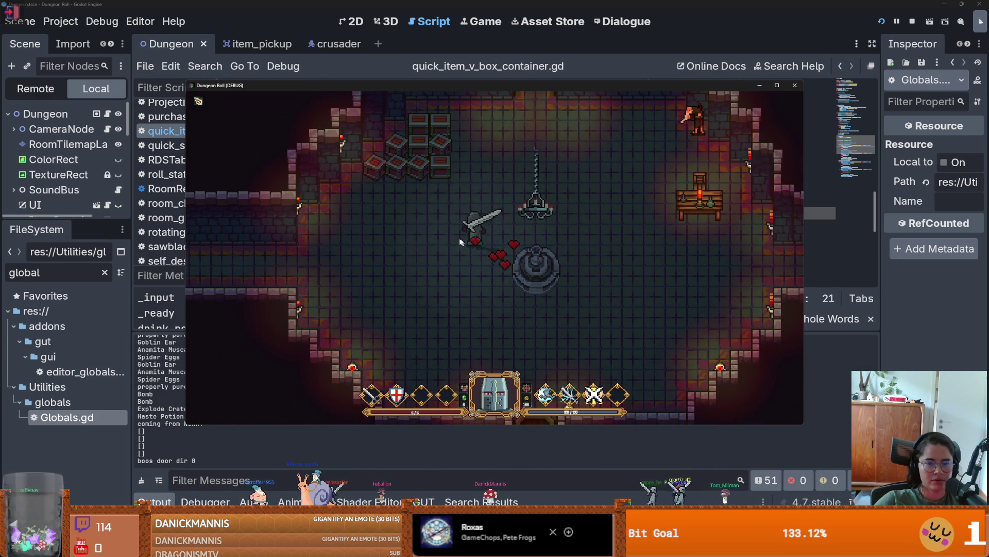
left_click(376, 216)
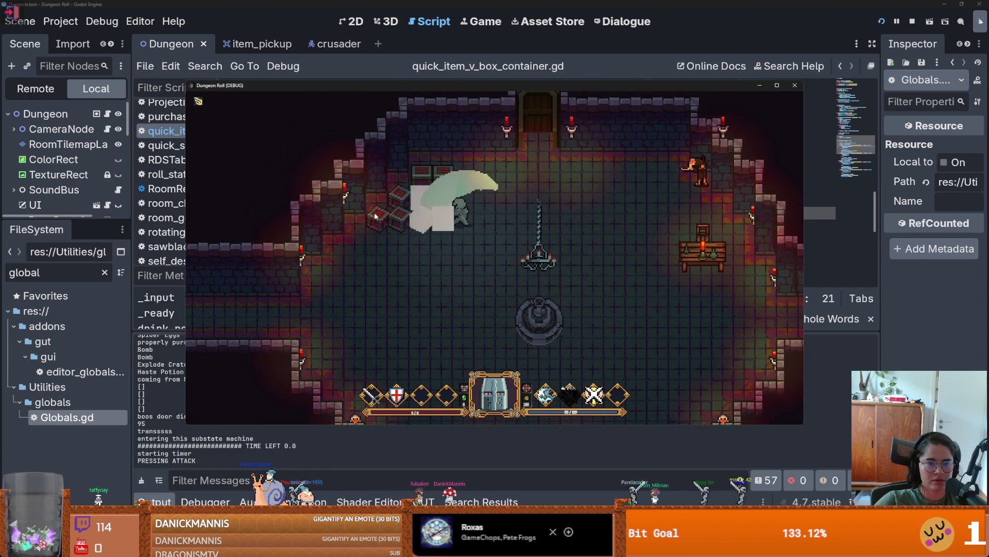
left_click(376, 216)
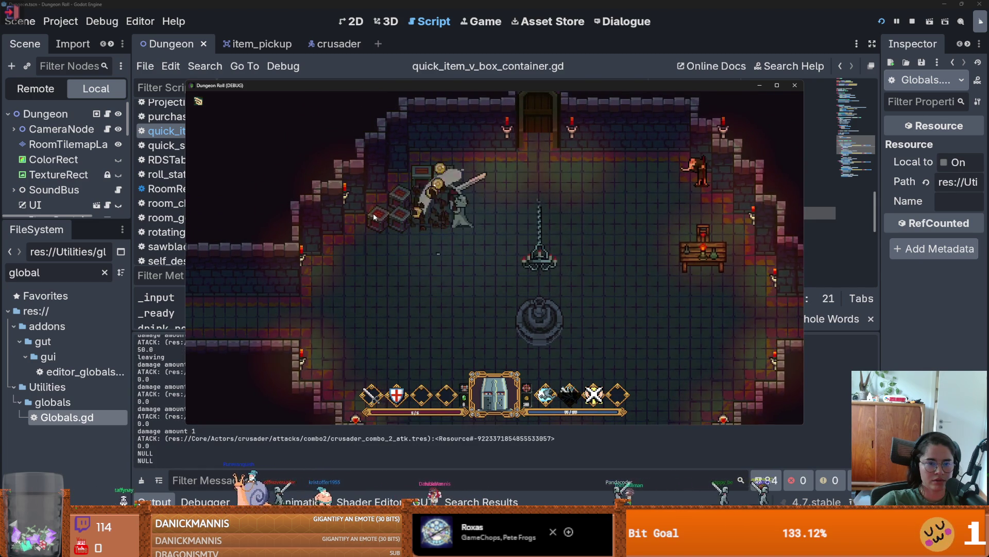
left_click(374, 212)
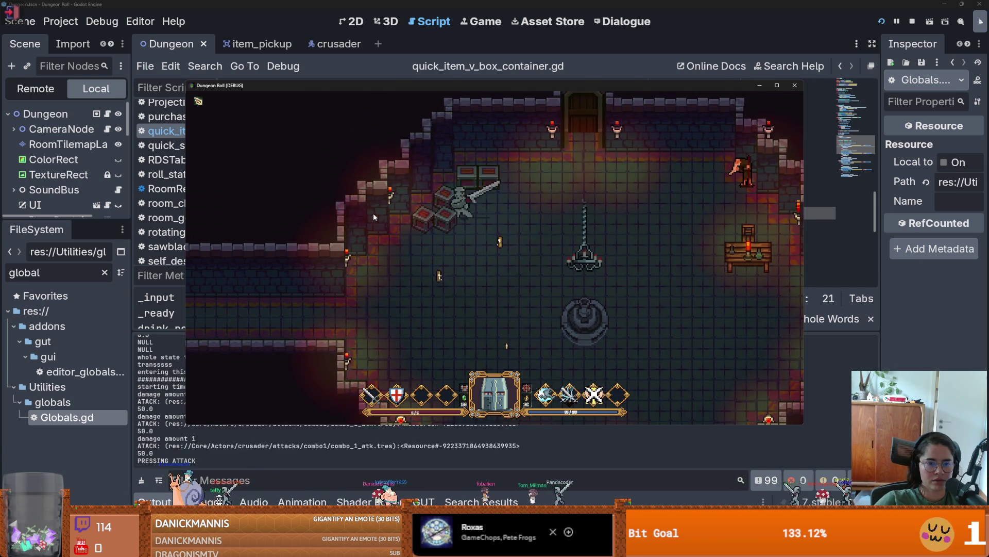
key("a")
key("s")
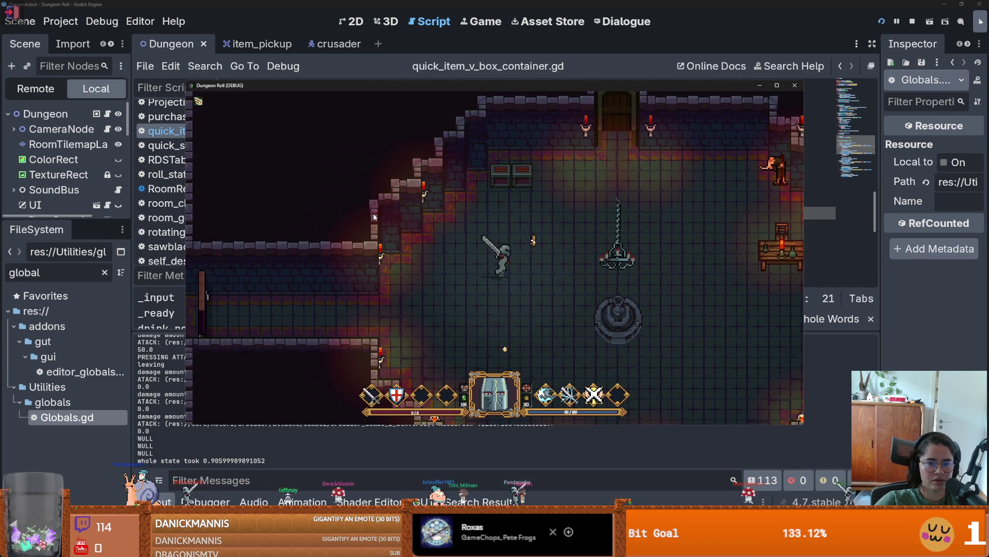
key("w")
Step: Attack along the top wall, then walk up the corridor into the skeleton room
left_click(519, 173)
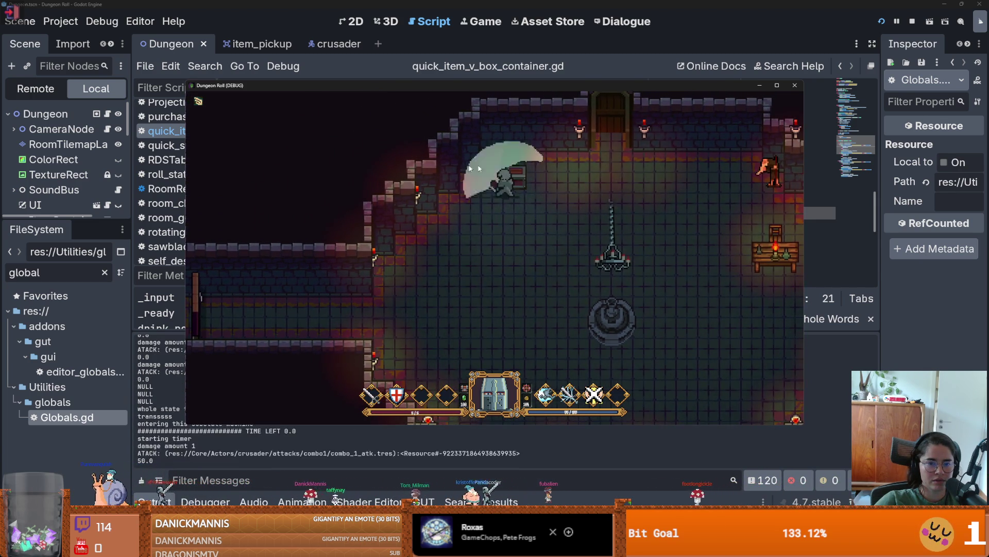
left_click(514, 188)
key("d")
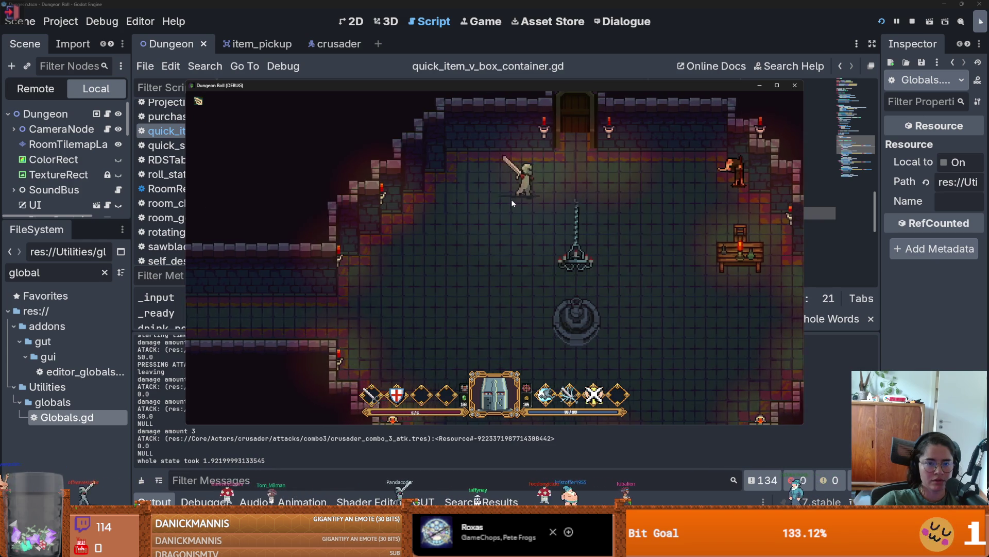
key("d")
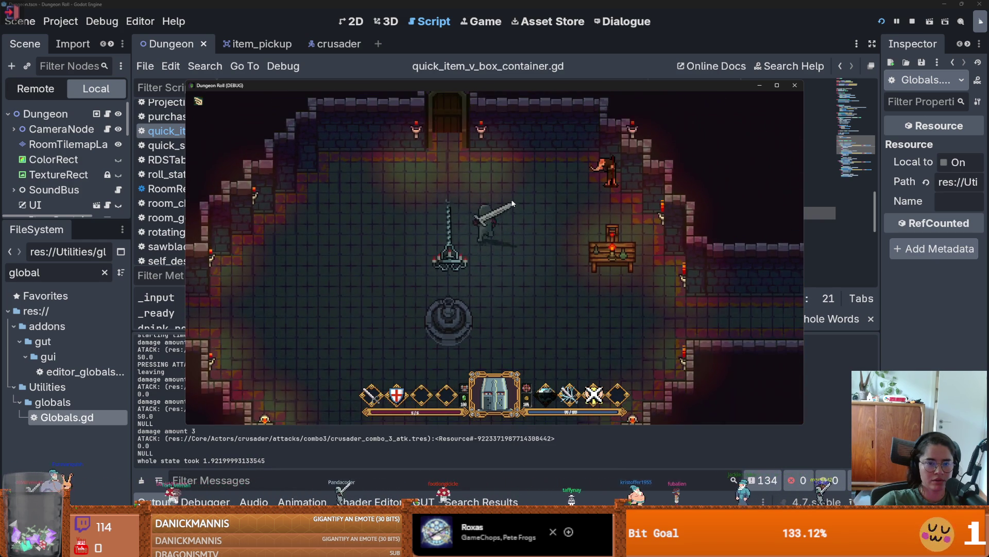
key("w")
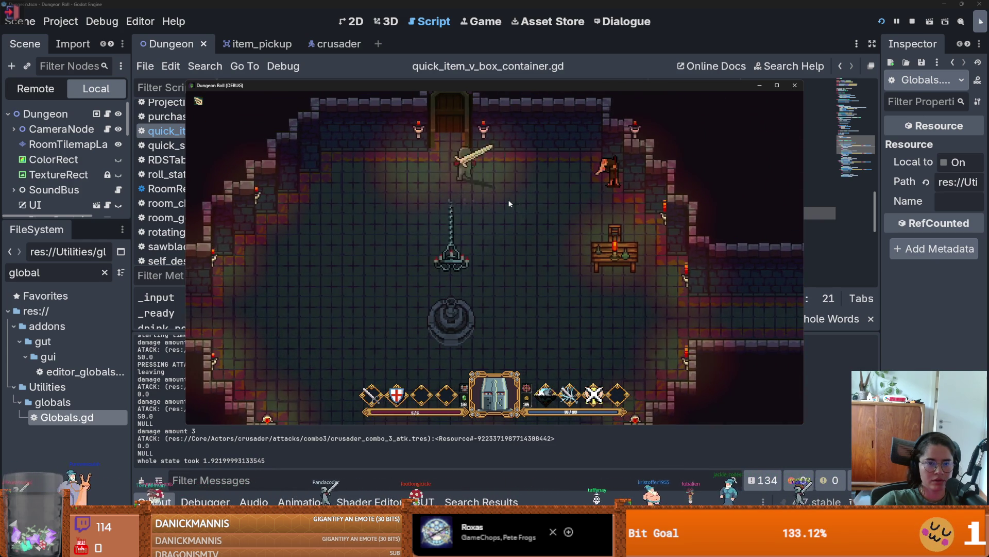
key("w")
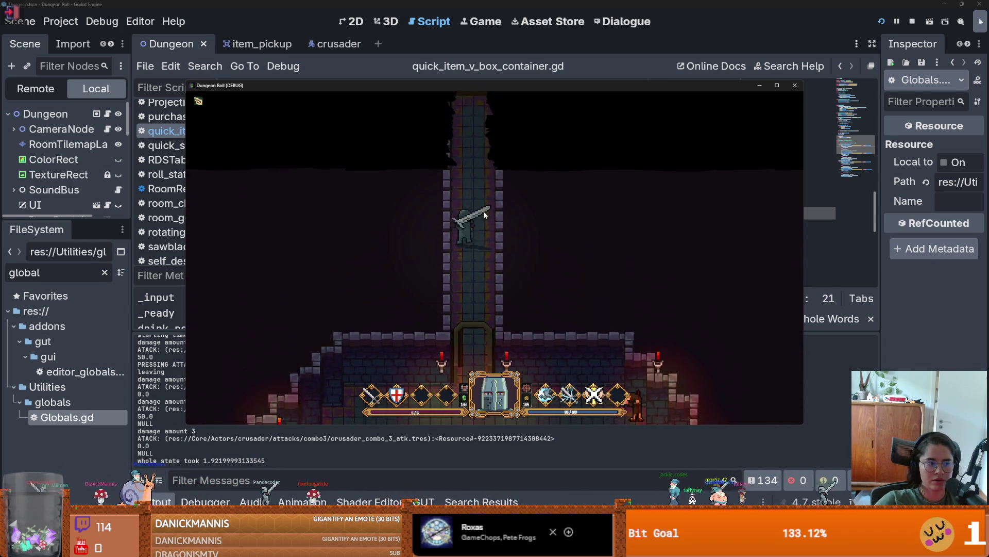
key("w")
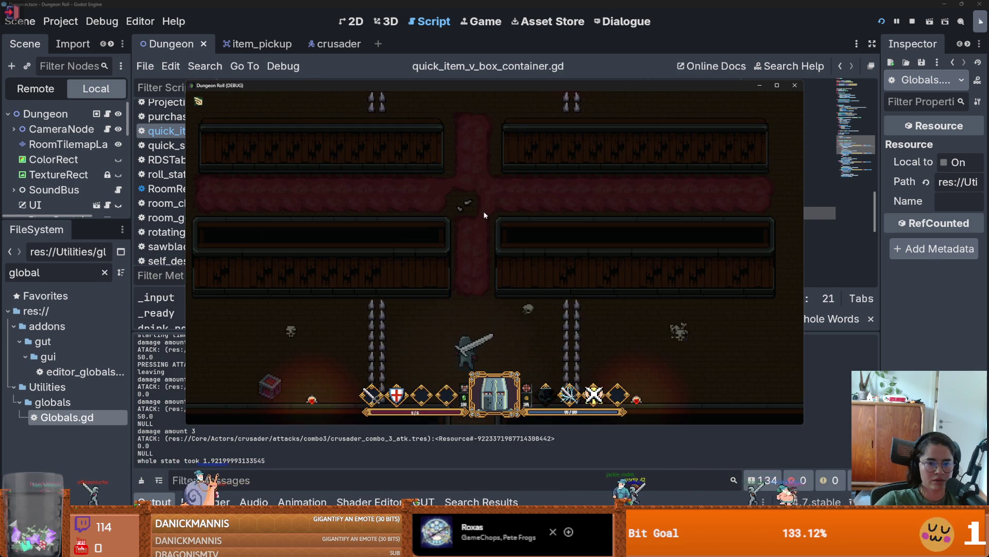
key("a")
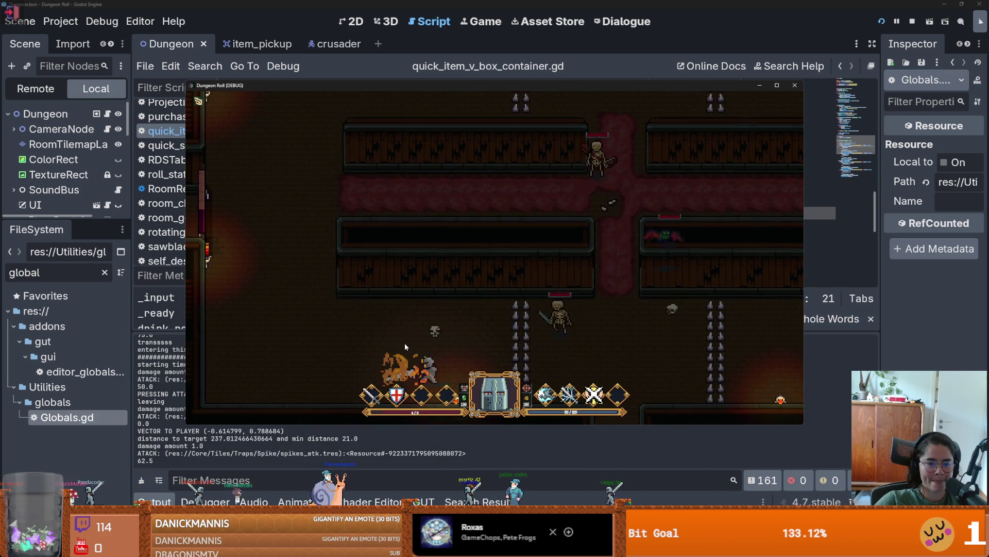
Step: Fight the skeleton with lightning and sword combos while retreating left
key("Tab")
key("Tab")
left_click(526, 333)
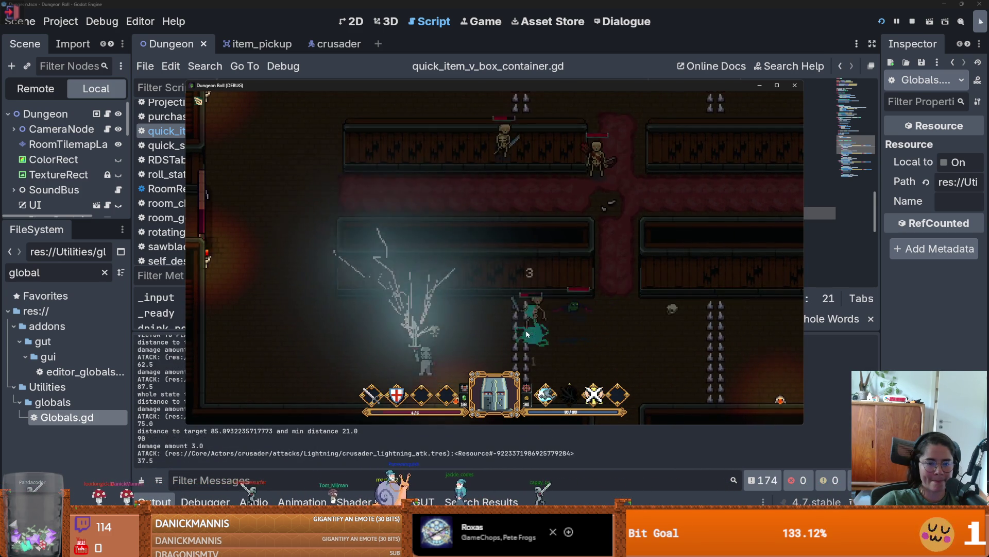
key("a")
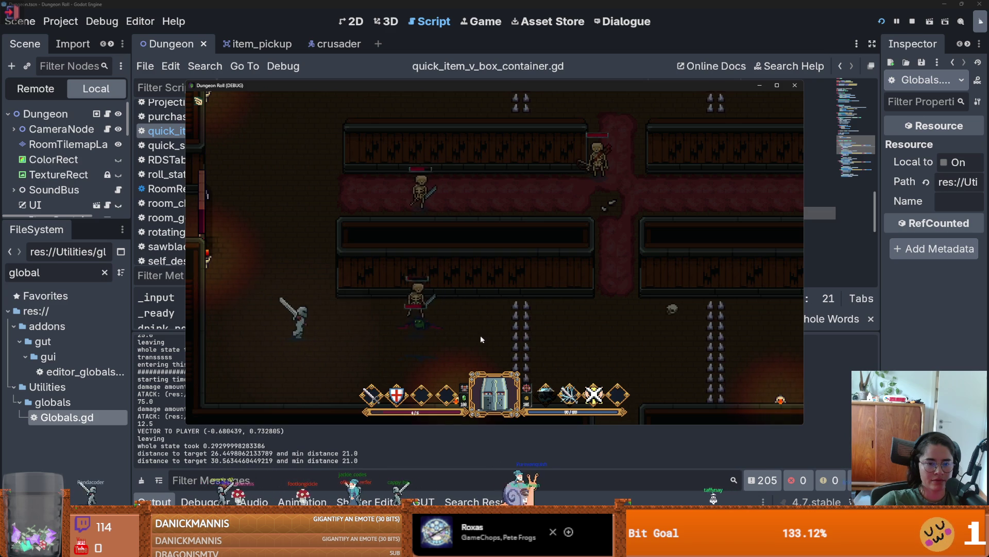
left_click(415, 319)
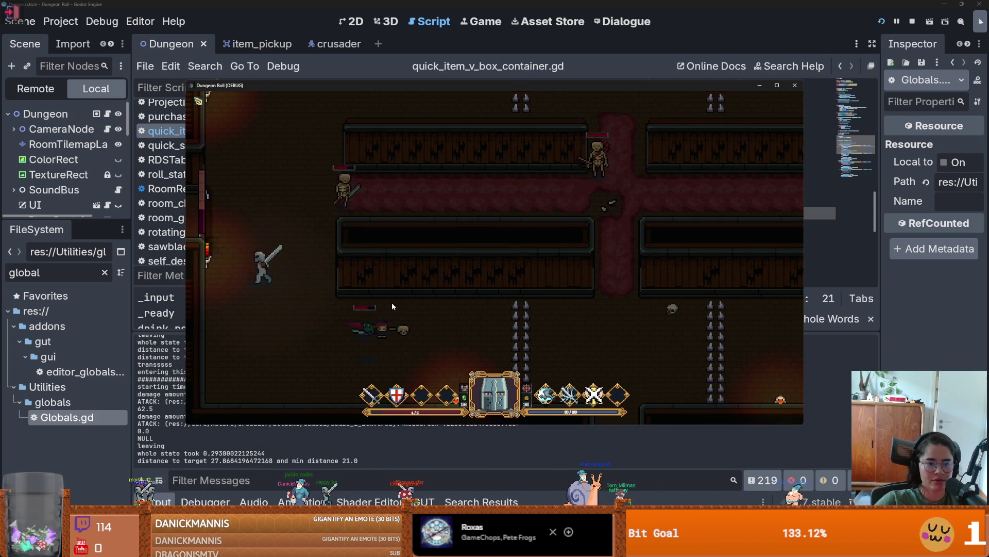
left_click(369, 277)
Step: Keep fighting skeletons until Game Over, choose play again, then stop the running game
key("w")
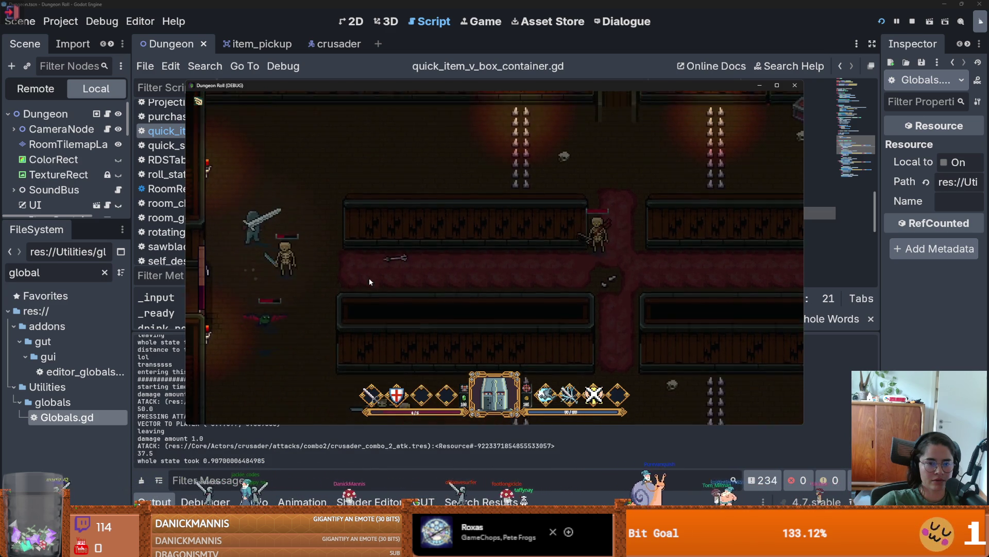
key("d")
key("d")
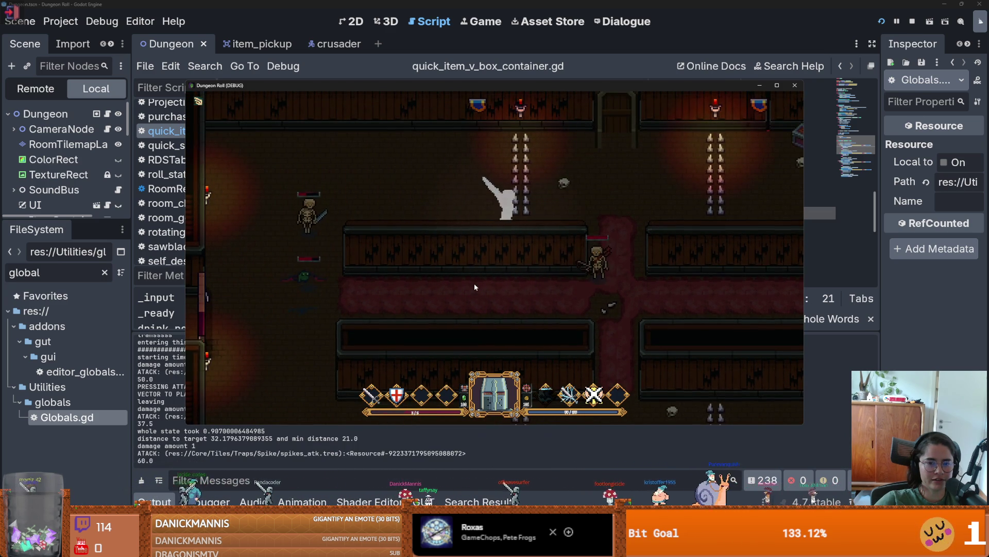
left_click(519, 303)
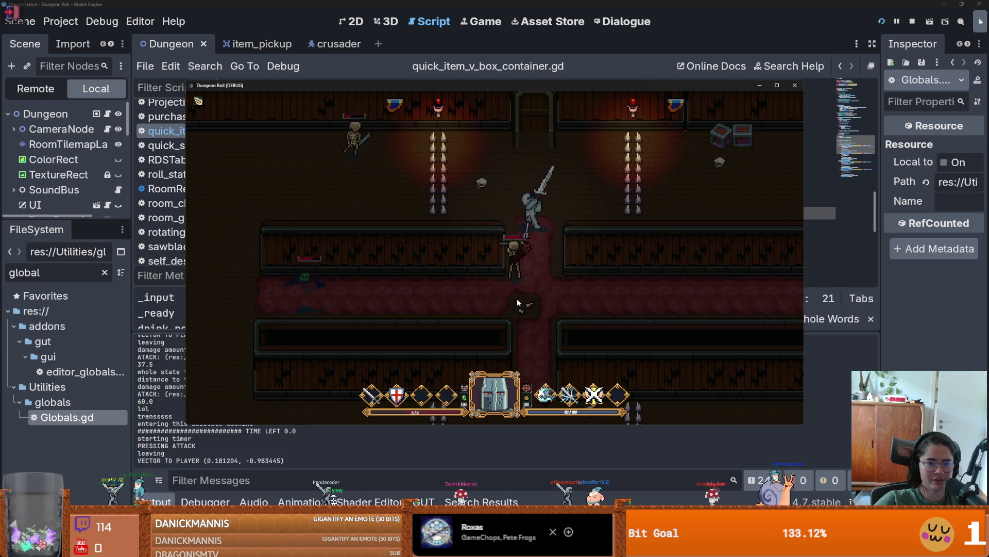
left_click(519, 303)
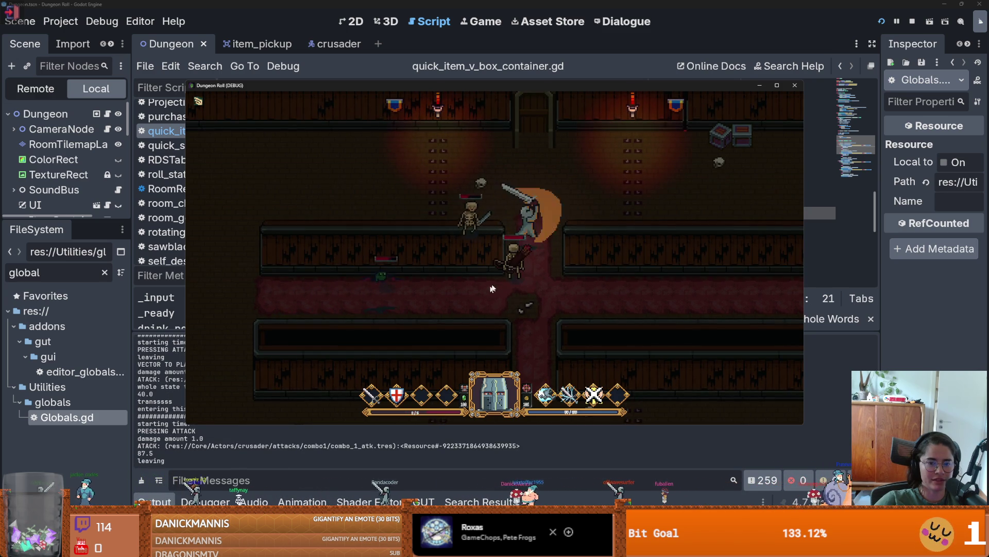
left_click(509, 278)
right_click(503, 273)
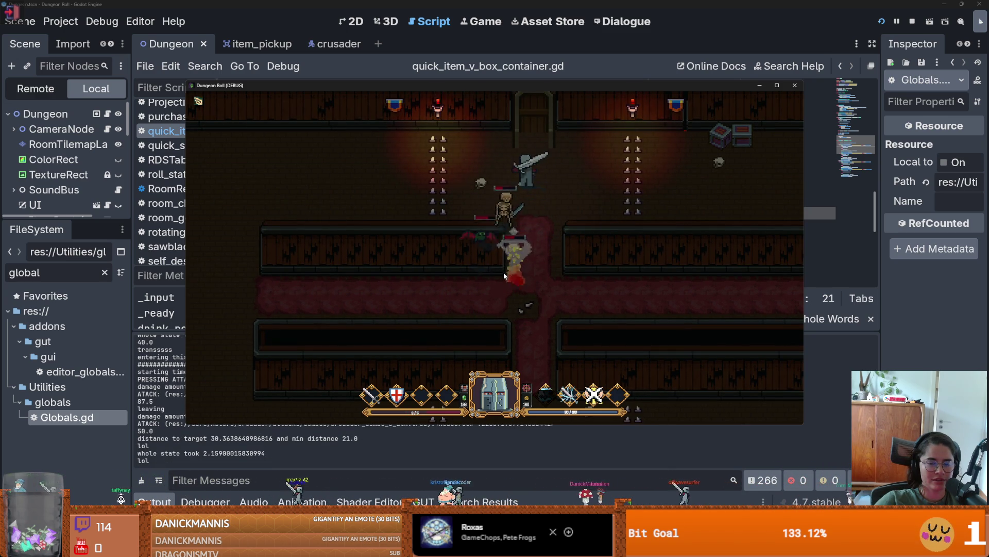
left_click(571, 284)
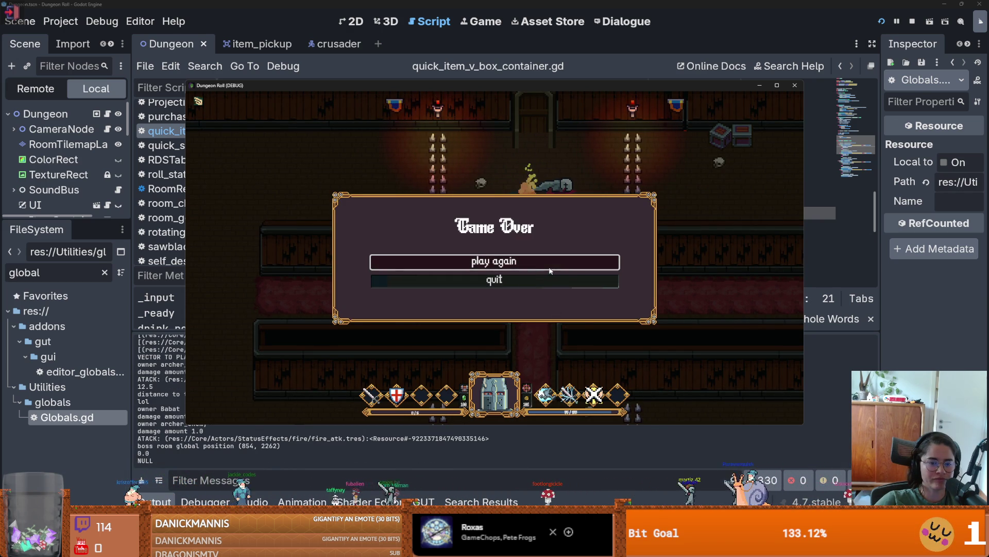
left_click(549, 262)
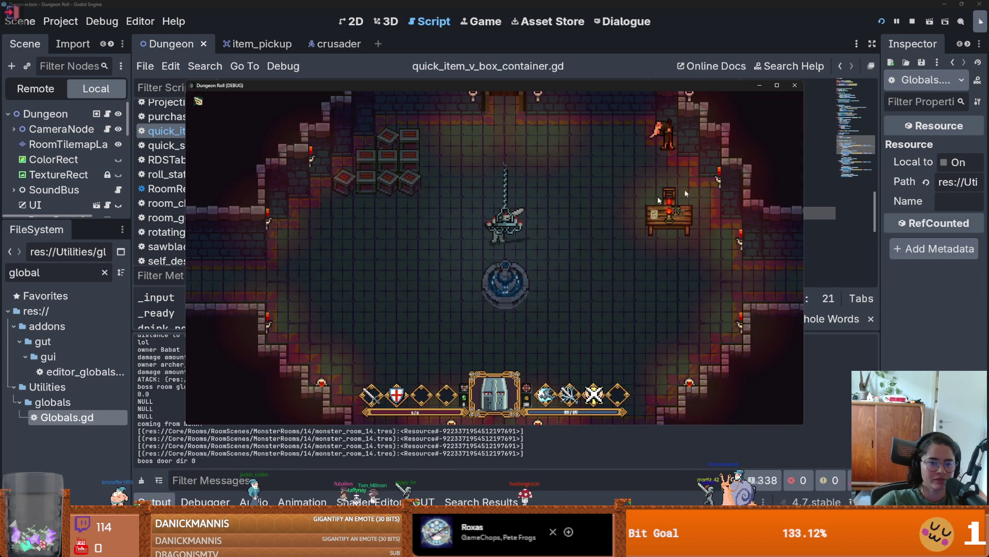
left_click(795, 85)
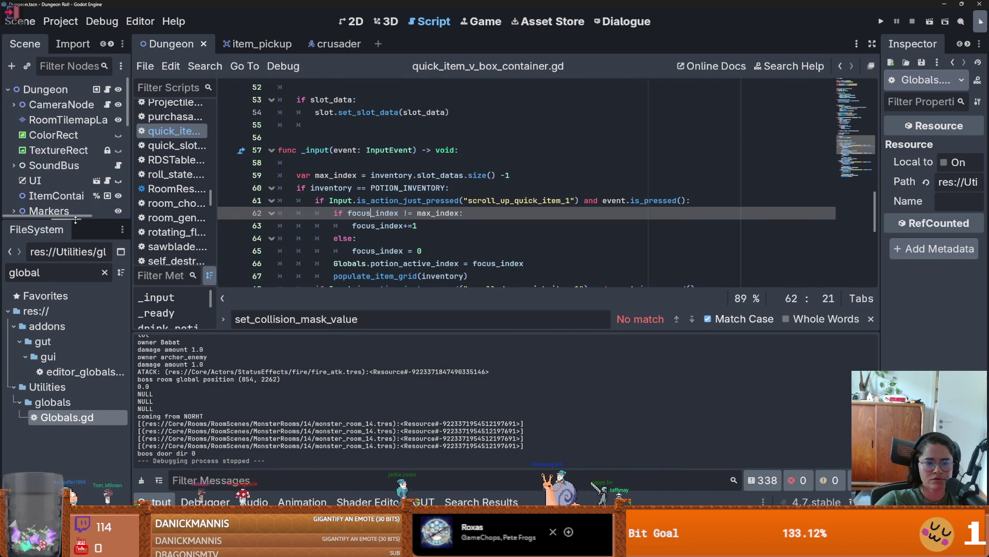
Step: Jump to the potion_active_index definition in Globals.gd, then navigate back
left_click_drag(75, 220, 75, 303)
scroll(330, 412, "up", 5)
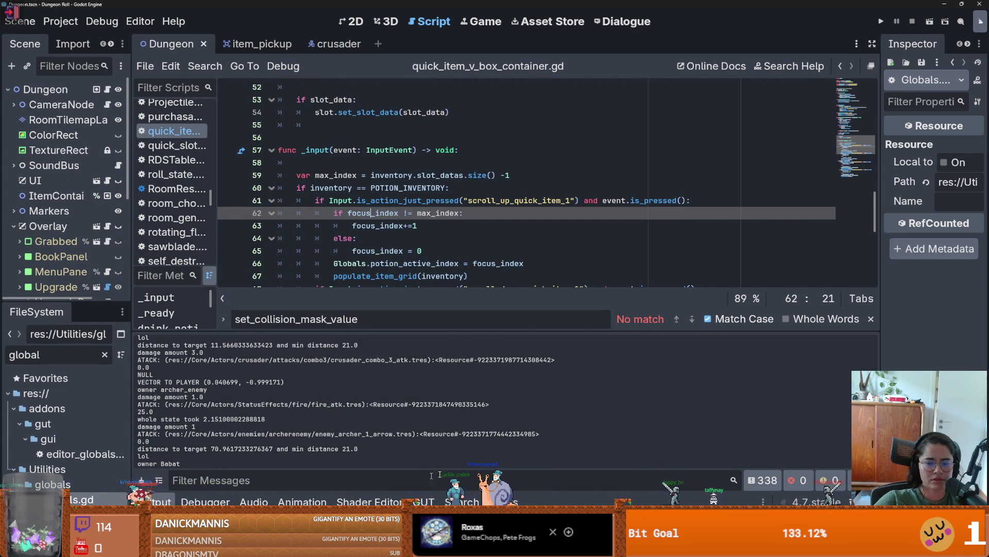
scroll(515, 402, "up", 10)
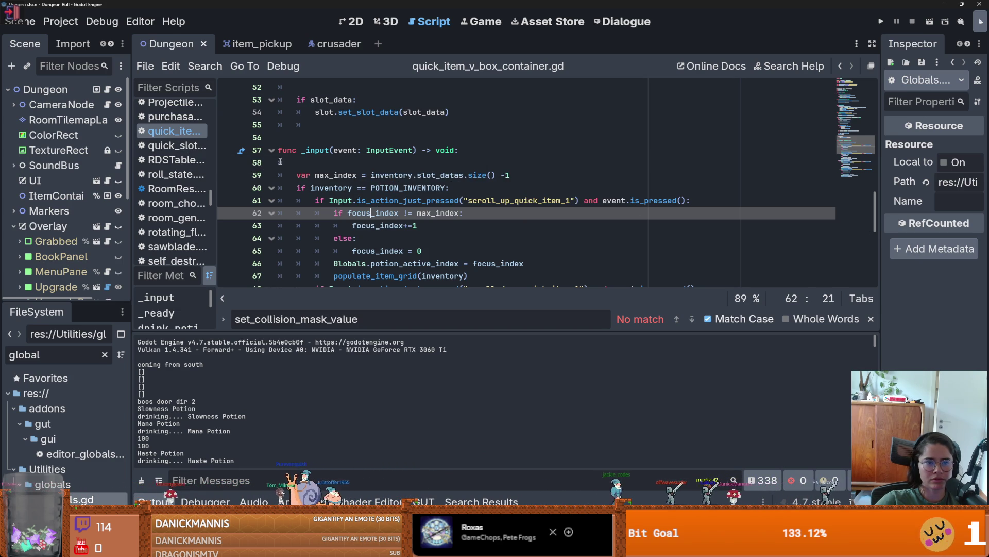
scroll(281, 162, "up", 5)
left_click(378, 205, "ctrl")
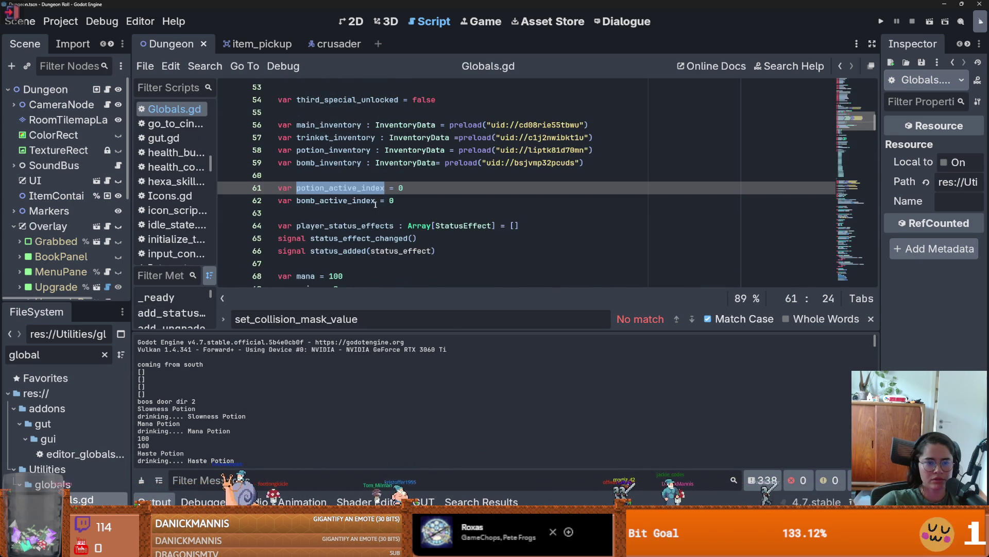
scroll(378, 205, "down", 3)
key("alt+Left")
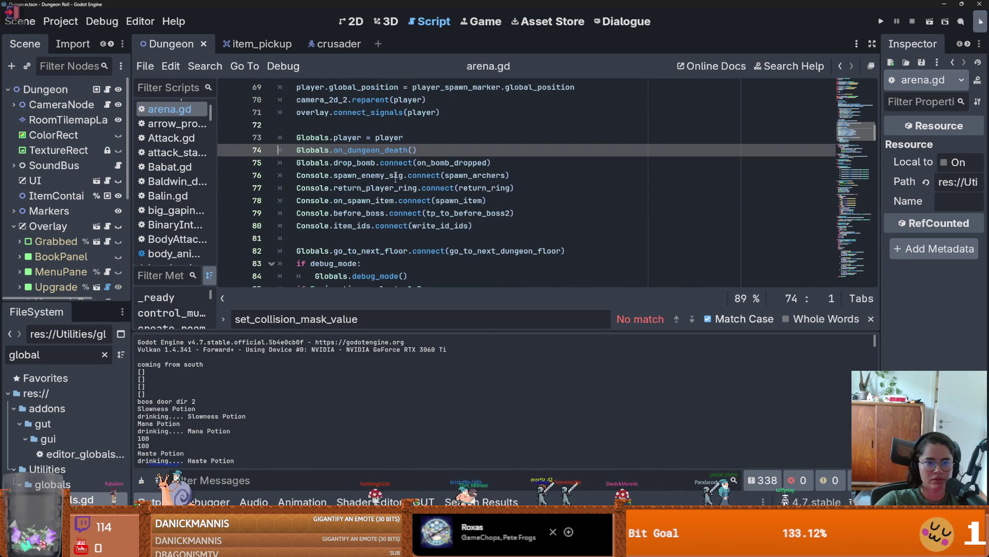
Step: Jump to on_dungeon_death in Globals.gd and read down to load_game_state
left_click(371, 150, "ctrl")
scroll(383, 187, "down", 4)
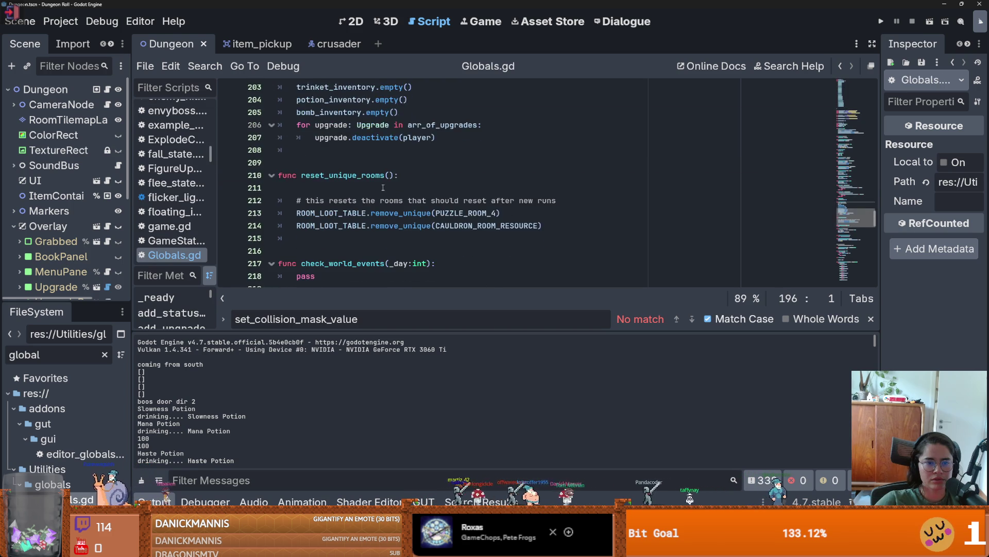
scroll(383, 186, "down", 15)
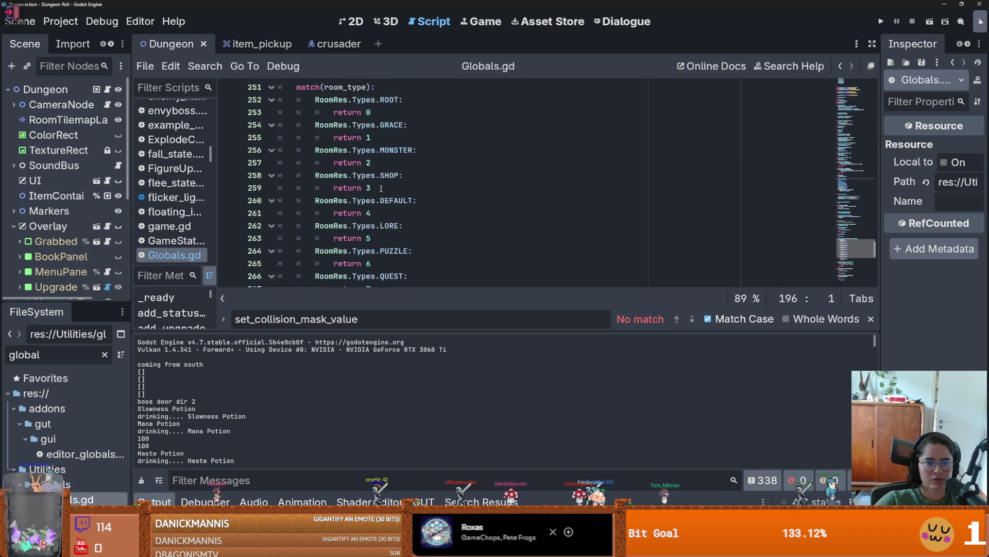
scroll(382, 188, "down", 6)
scroll(364, 234, "down", 7)
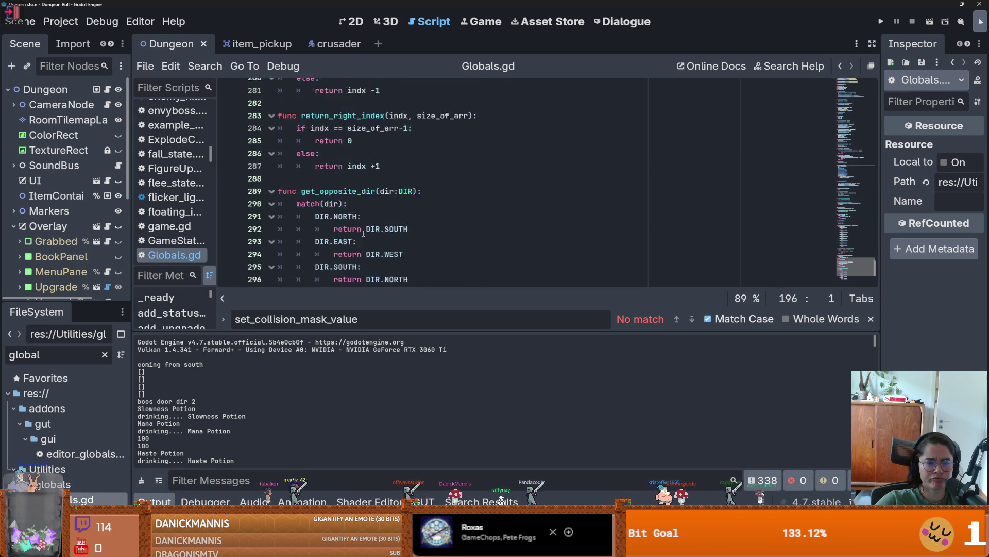
left_click(201, 66)
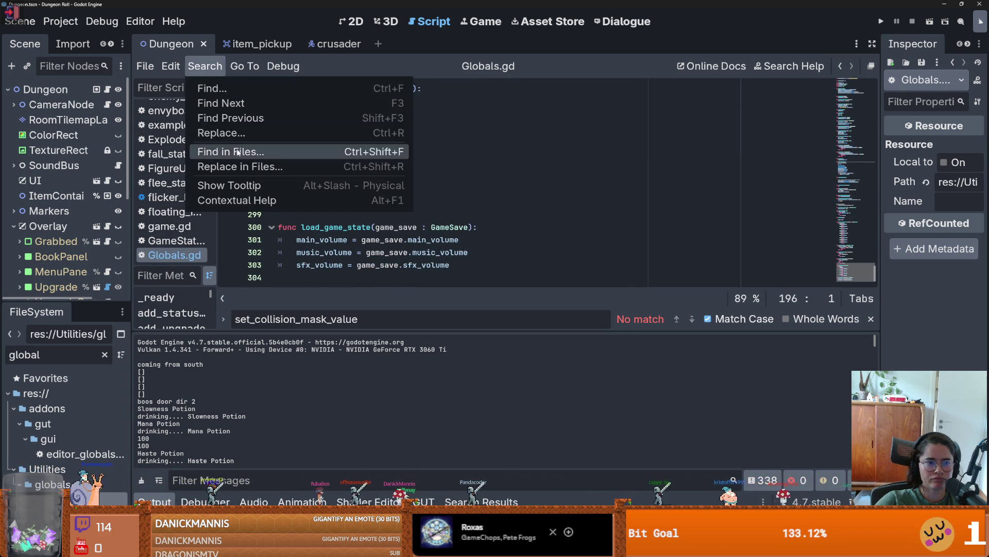
Step: Find :SlotData across the project and open the match in inventory_data.gd
left_click(237, 151)
key("BackSpace")
type(":SlotDa")
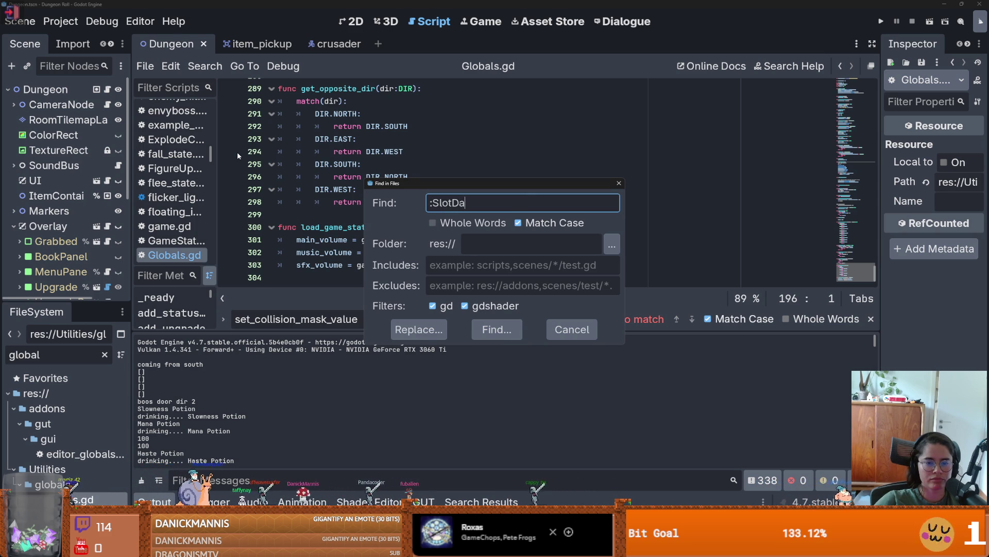
type("ta")
key("Return")
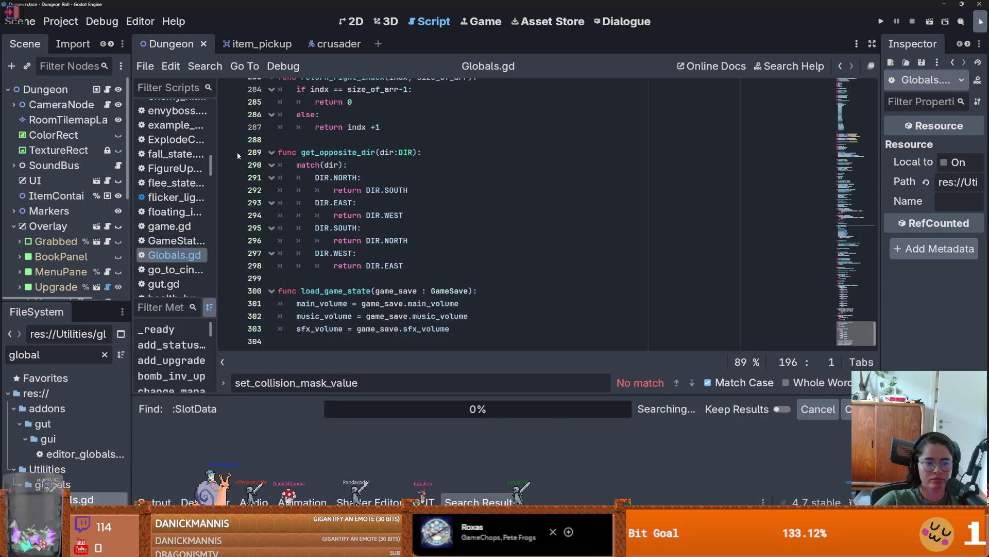
left_click(272, 446)
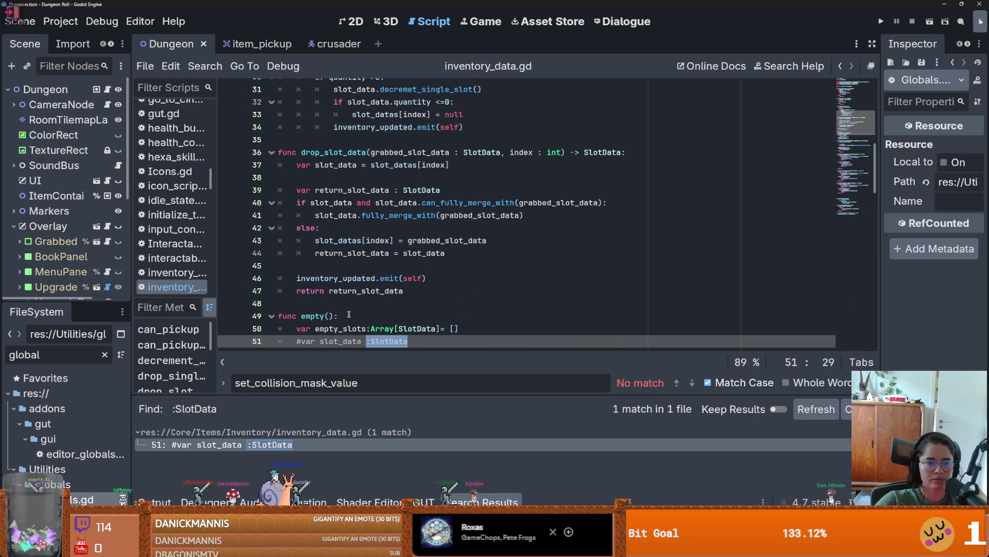
Step: Inspect slot_datas in empty() and select the null appended on line 53
scroll(342, 313, "down", 3)
left_click(361, 240)
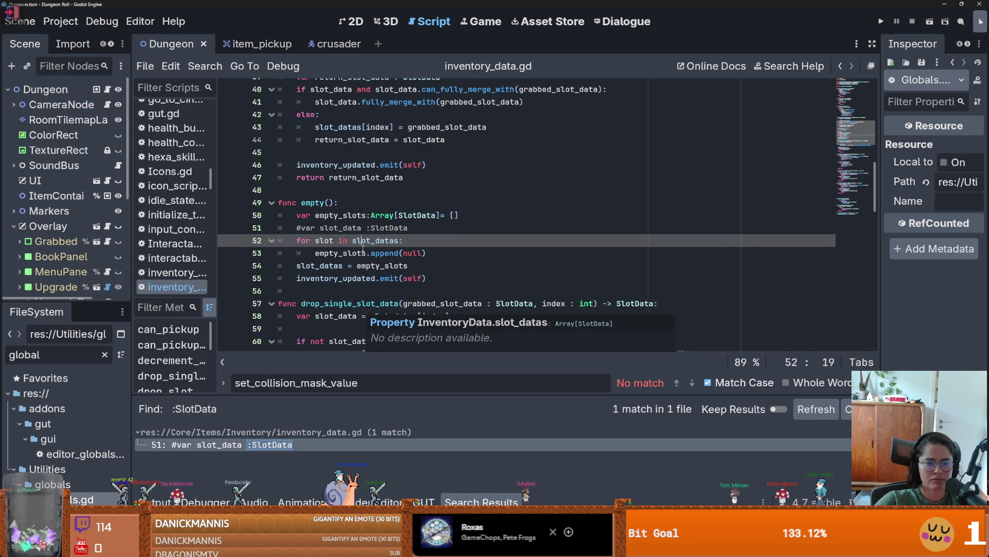
double_click(412, 253)
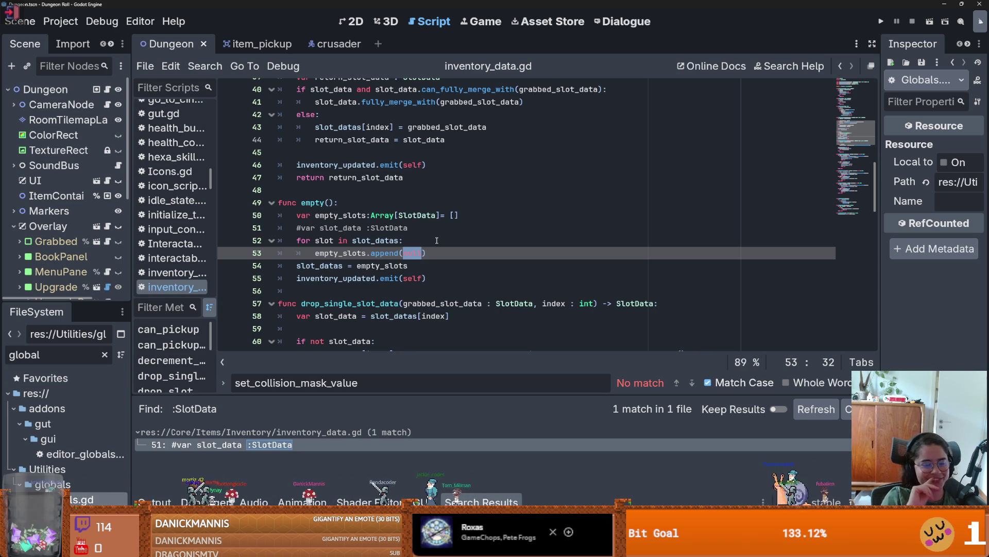
Step: Return to the commented SlotData line 51, then begin a commit summary in GitHub Desktop
left_click(278, 444)
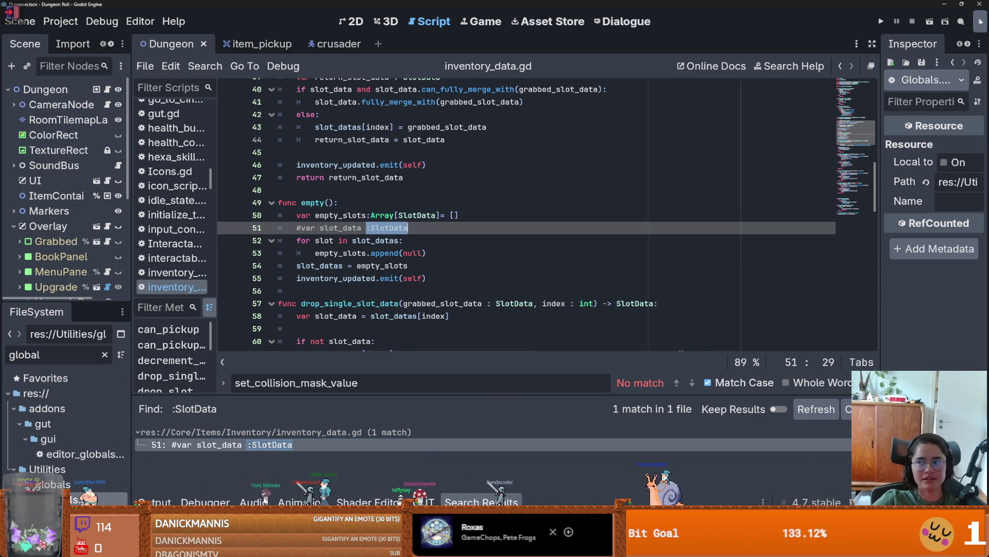
key("alt+Tab")
left_click(102, 429)
Step: Commit the changed files to dev with summary 'no warnings' and push to origin
type("no warnings")
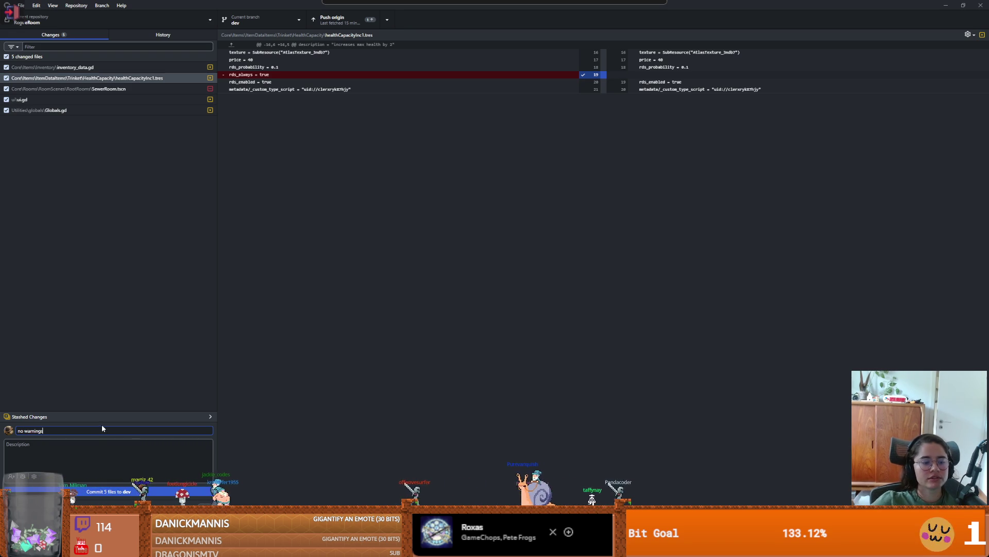
left_click(106, 491)
left_click(356, 22)
left_click(108, 19)
left_click(108, 19)
Step: Browse the world boundary, unit test poggles and card reveal animations commits in History
left_click(157, 36)
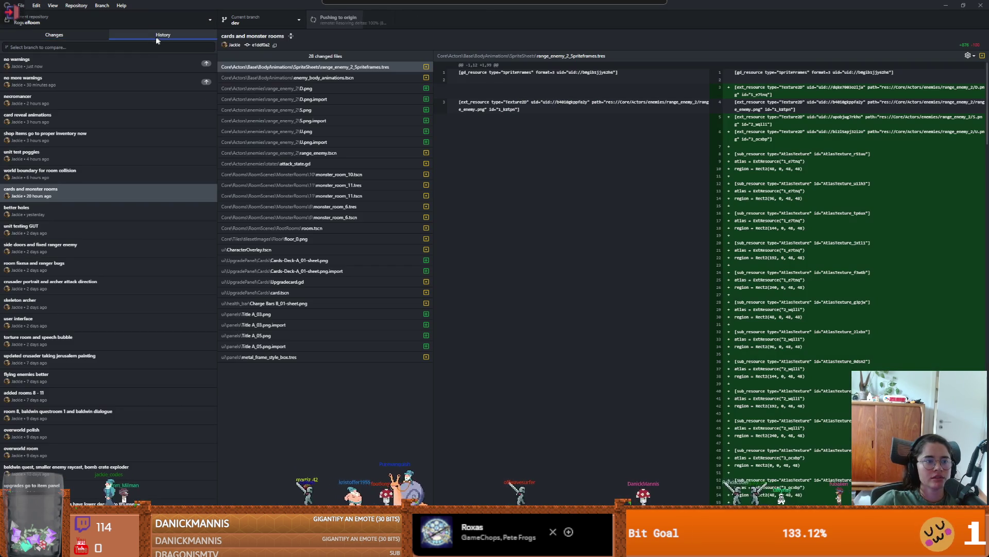
left_click(56, 170)
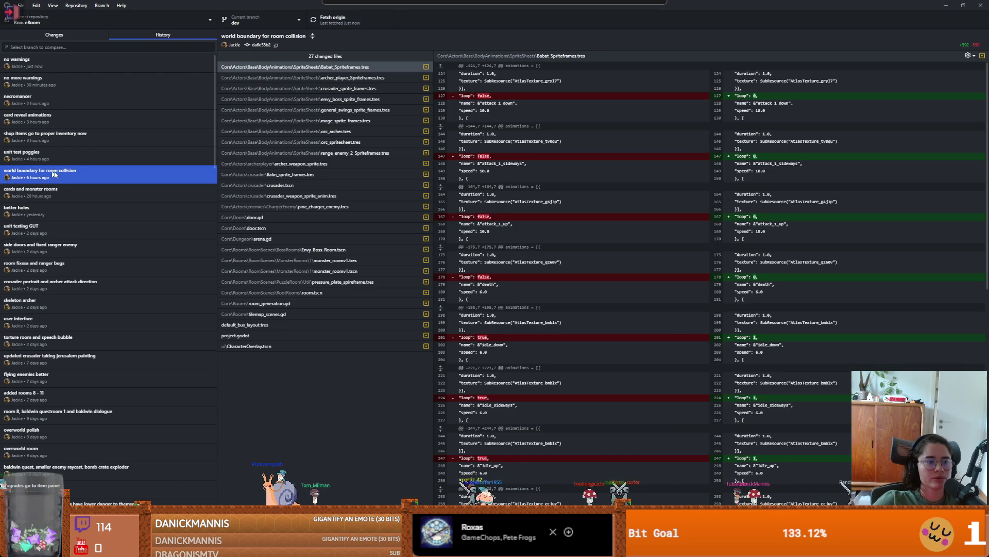
left_click(24, 158)
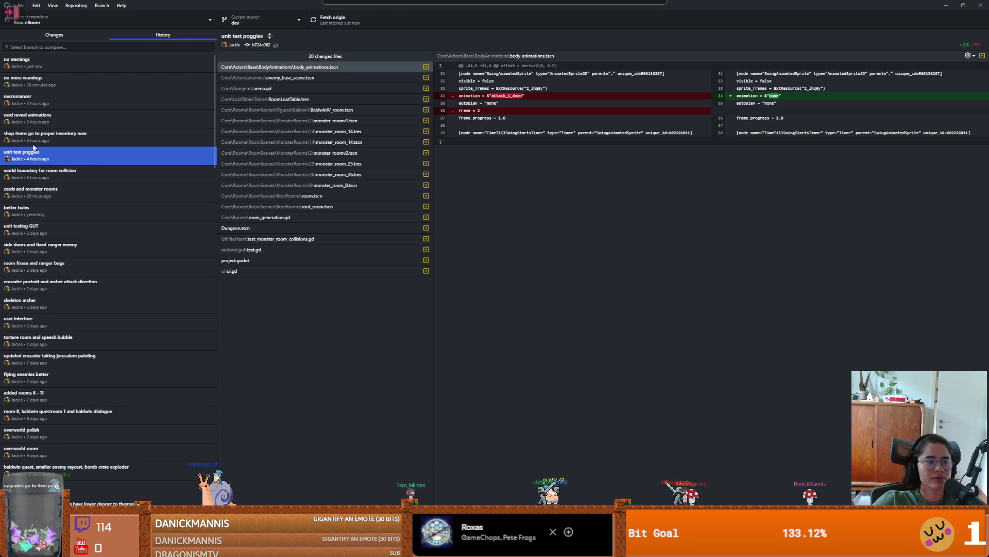
left_click(47, 172)
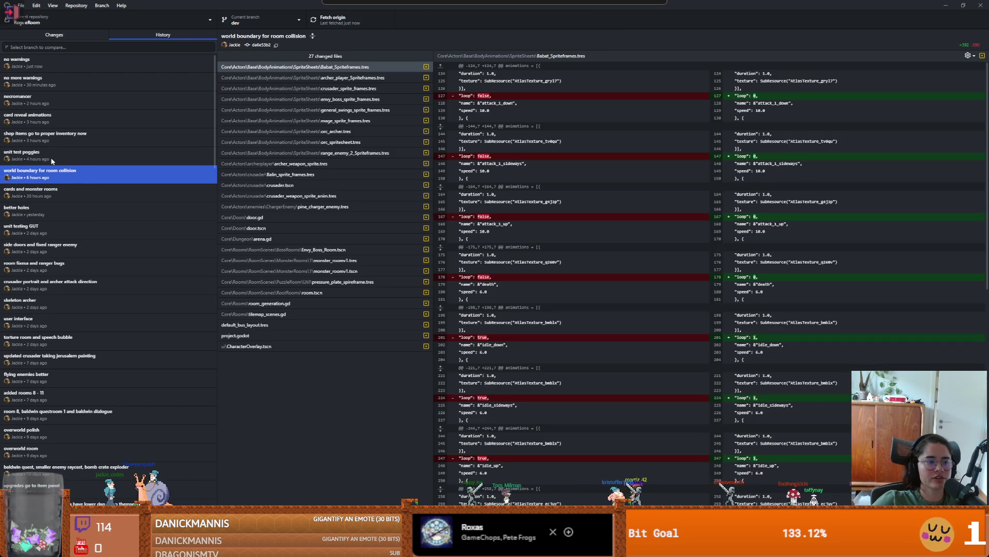
left_click(52, 156)
left_click(52, 136)
left_click(51, 118)
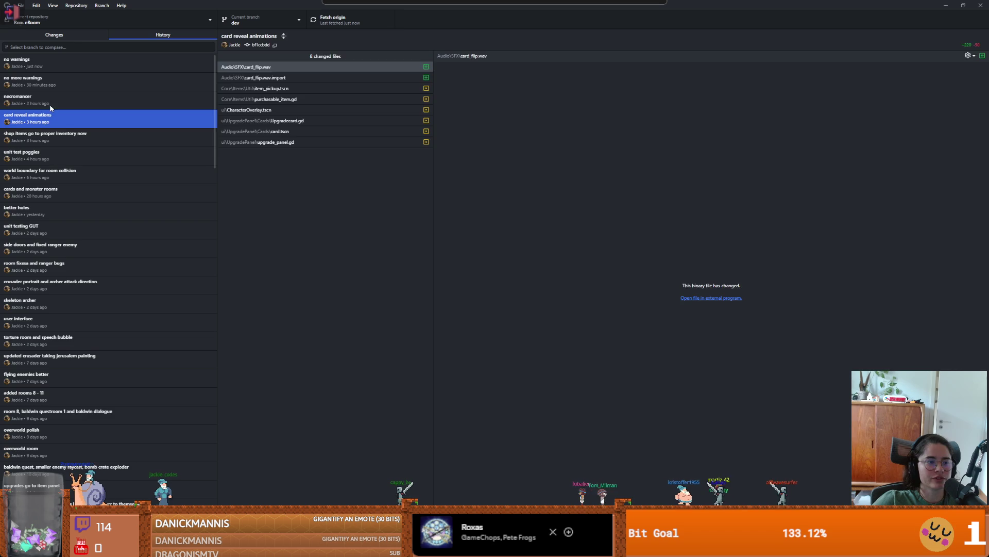
Step: Step through newer commits, ending on the 'no warnings' inventory_data.gd diff, then return to Godot
key("Up")
key("Up")
key("Up")
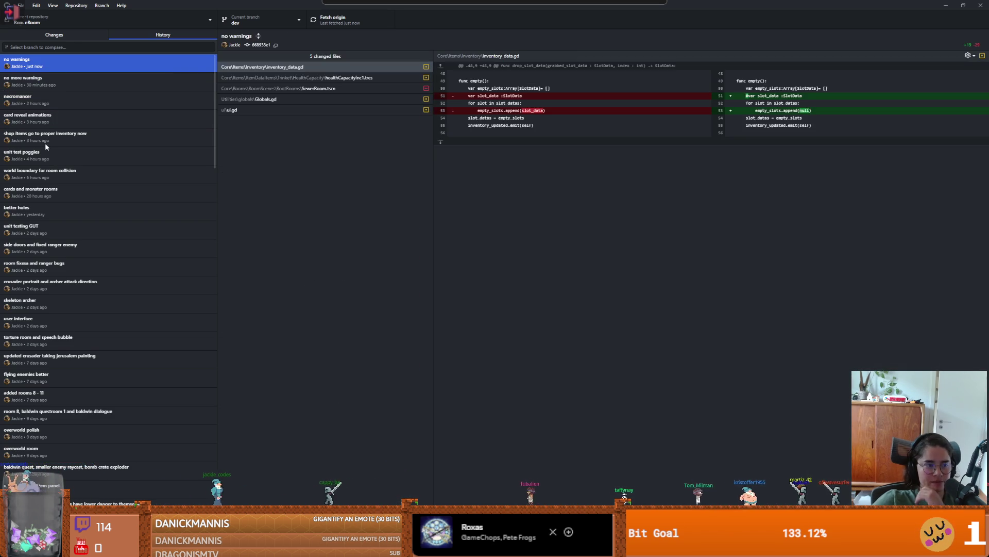
left_click(46, 143)
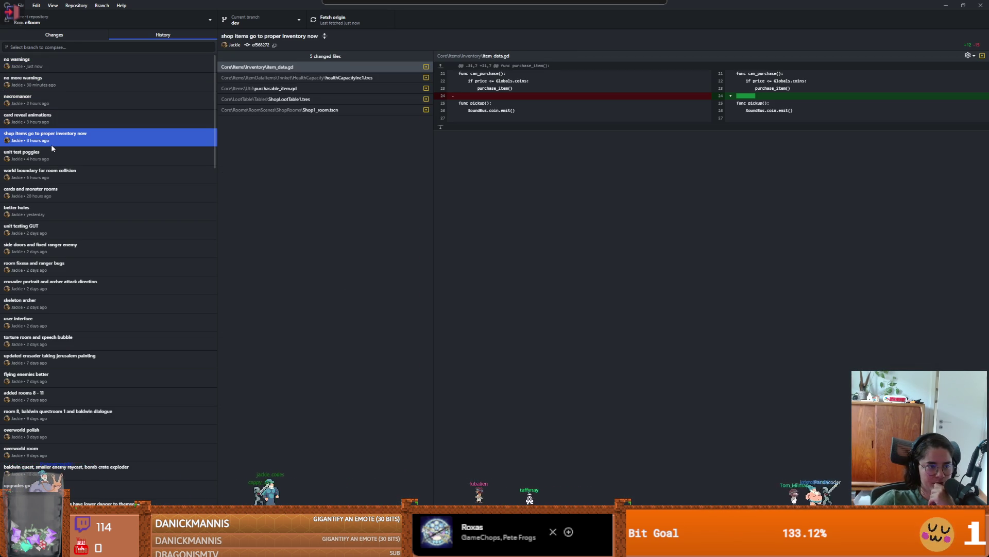
left_click(59, 118)
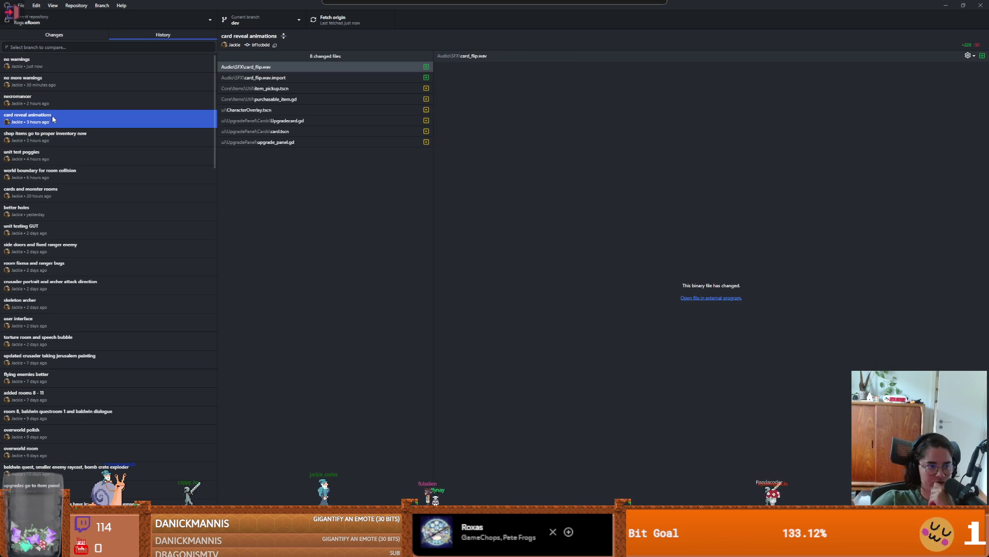
left_click(65, 103)
left_click(62, 81)
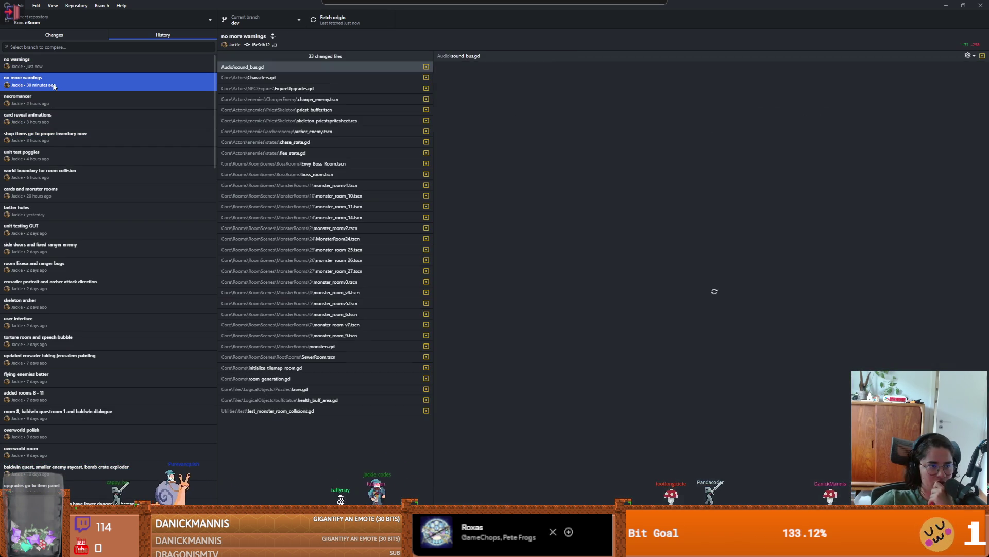
left_click(61, 60)
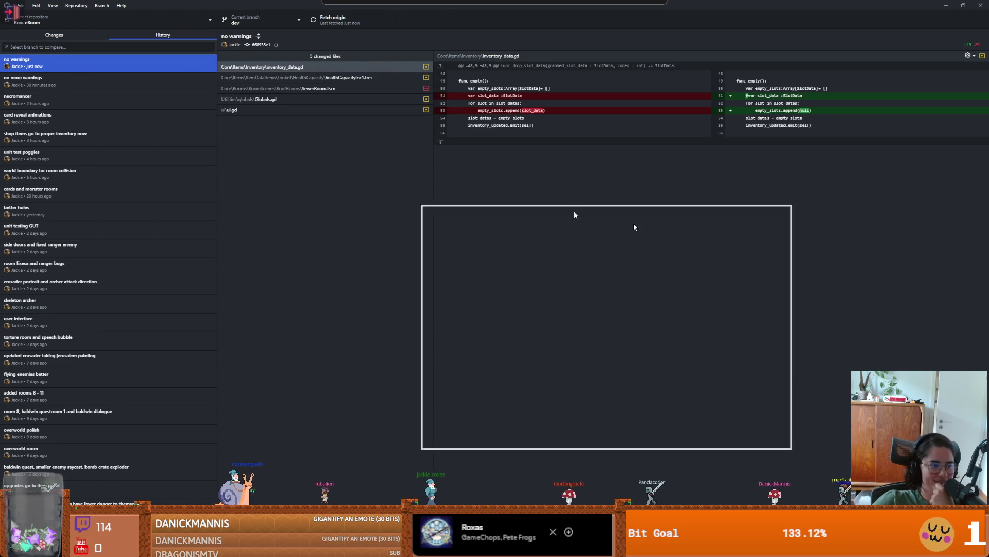
key("alt+Tab")
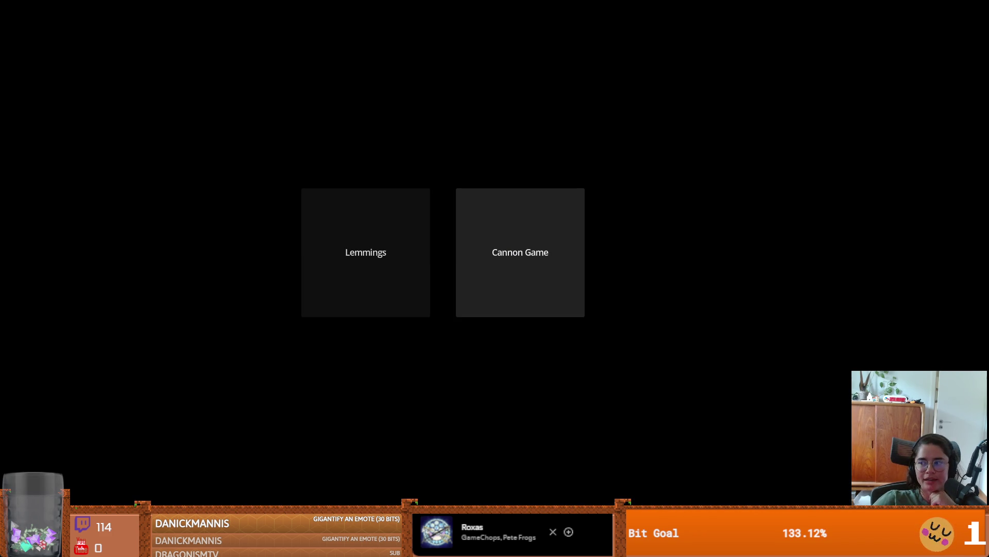
Step: Start the Cannon Game from the launcher, later scrolling down the Mass Effect video page
left_click(520, 252)
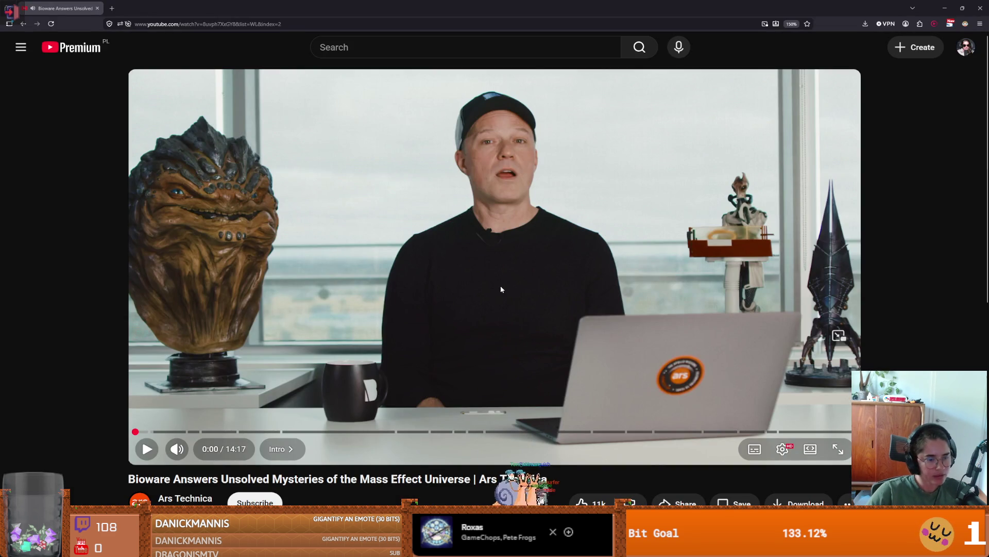
scroll(517, 275, "down", 1)
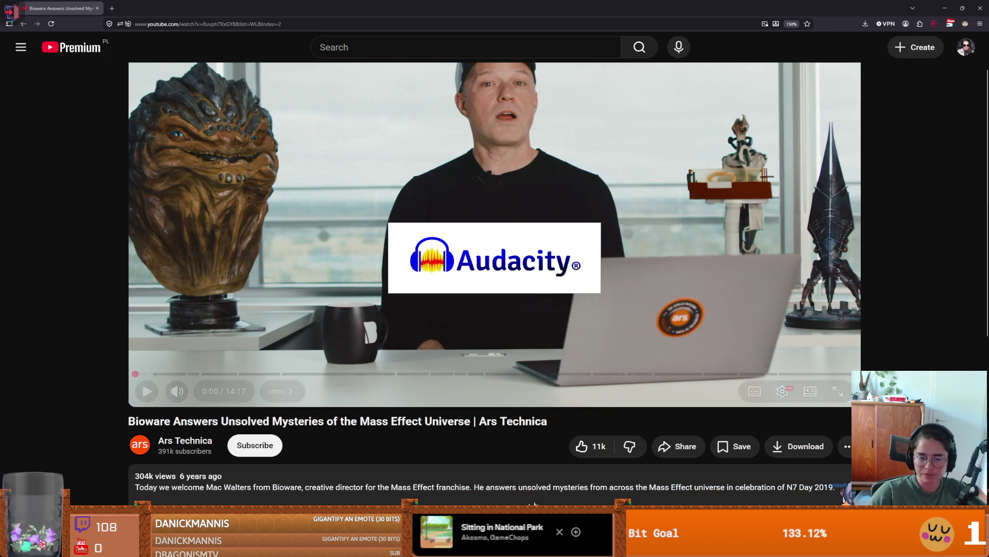
Step: Make the Mass Effect interview video fill the whole screen
double_click(611, 398)
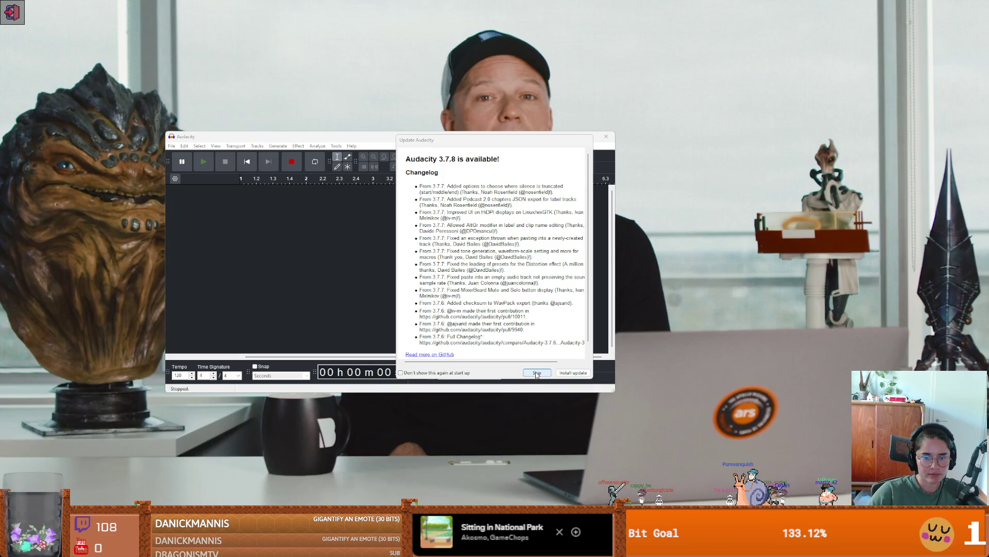
Step: Dismiss the Audacity 3.7.8 update notice and close Audacity
key("Escape")
left_click(602, 136)
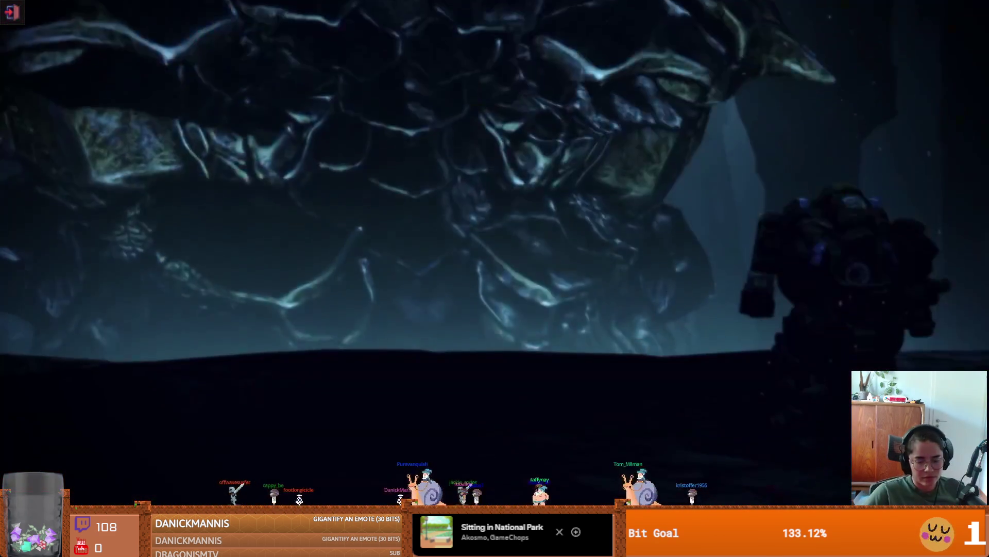
key("space")
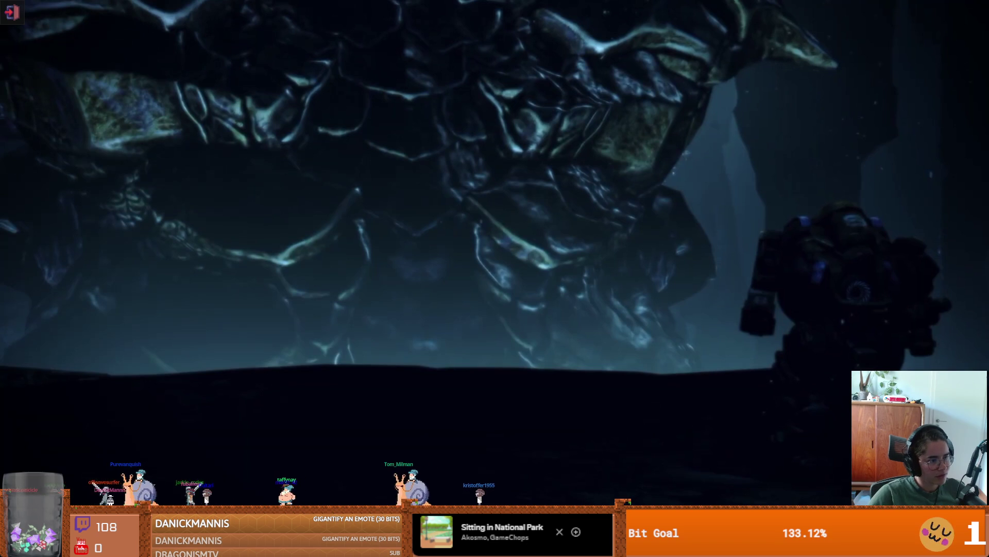
mouse_move(128, 335)
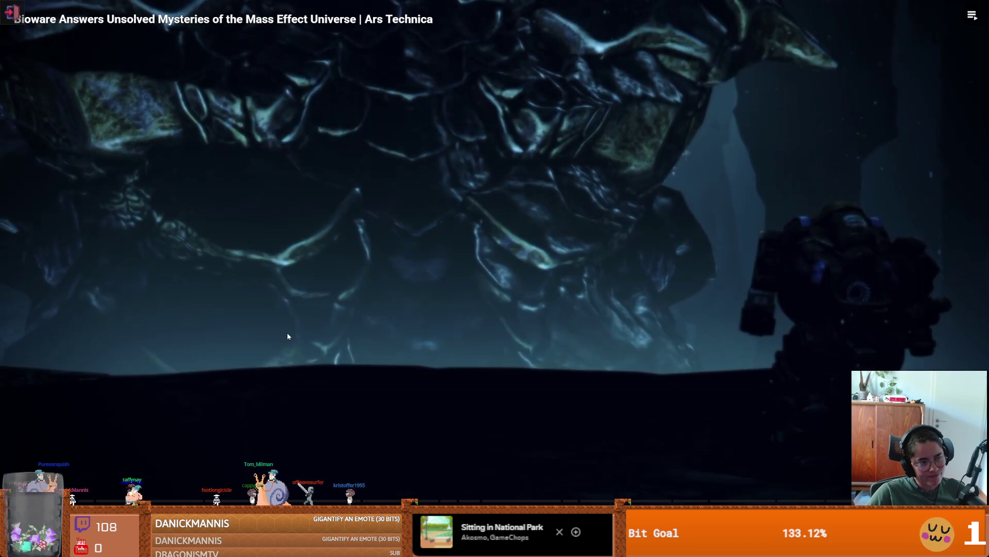
left_click(288, 336)
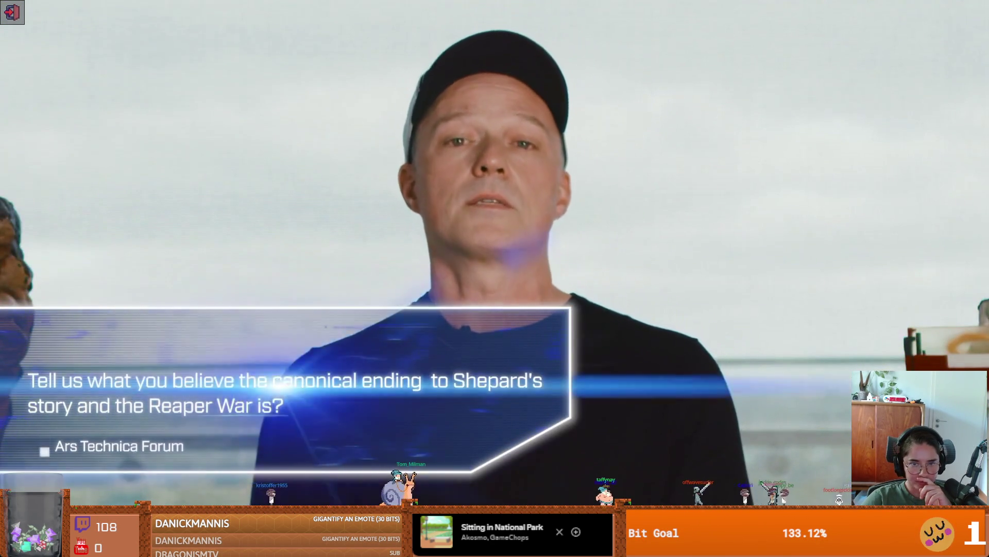
left_click(287, 336)
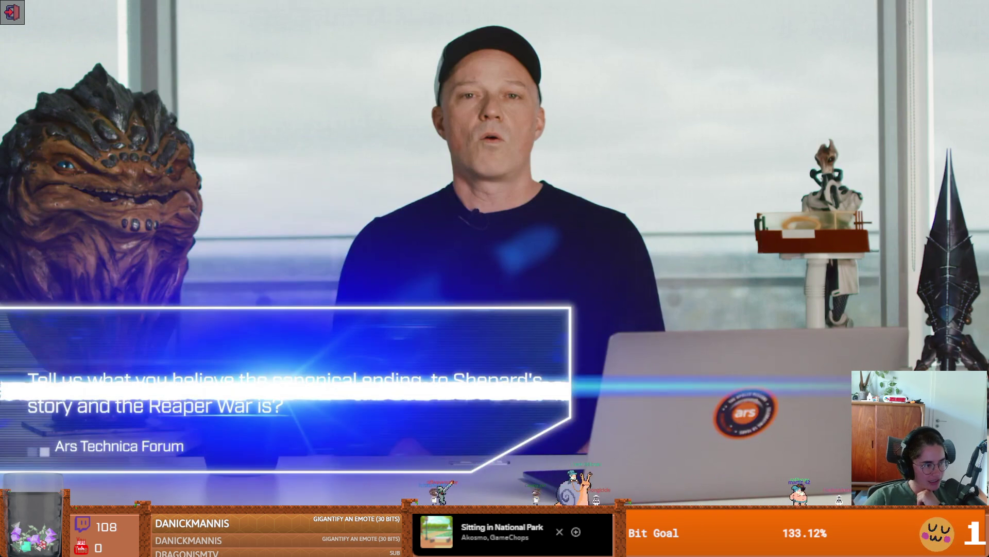
left_click(287, 336)
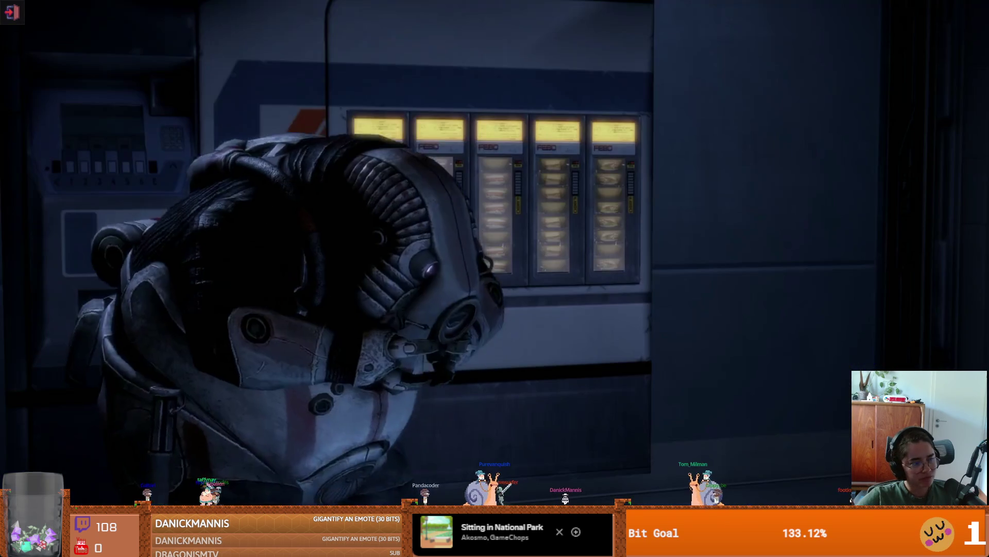
left_click(288, 336)
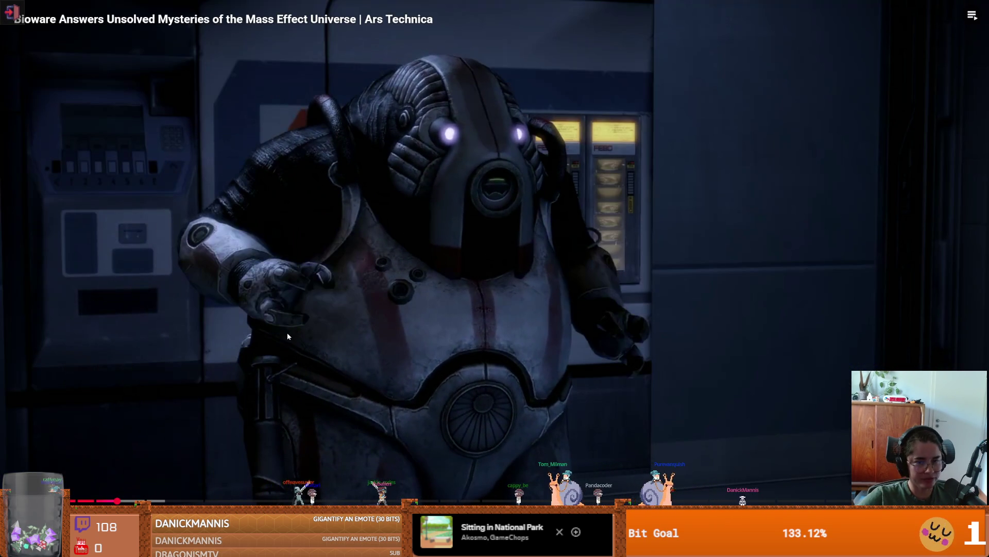
left_click(288, 336)
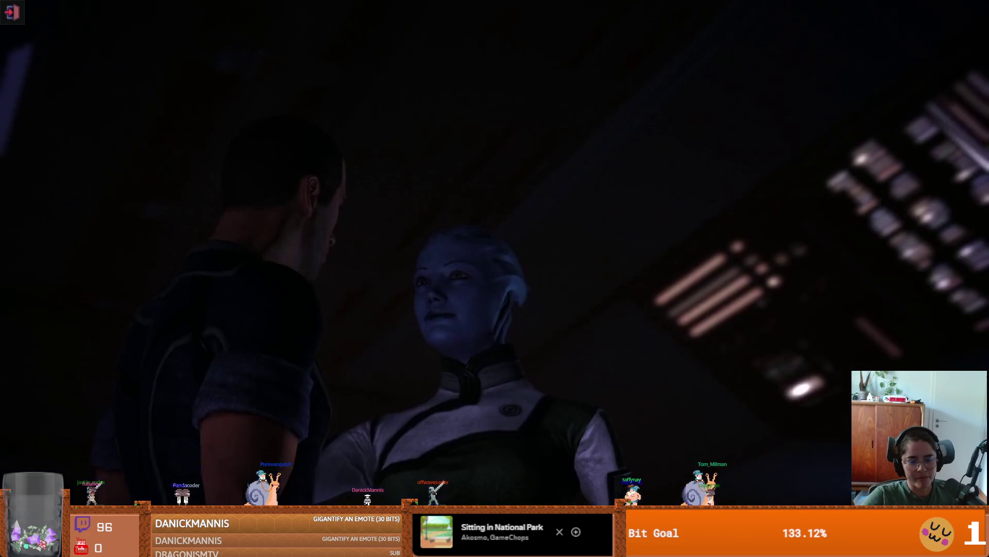
left_click(288, 336)
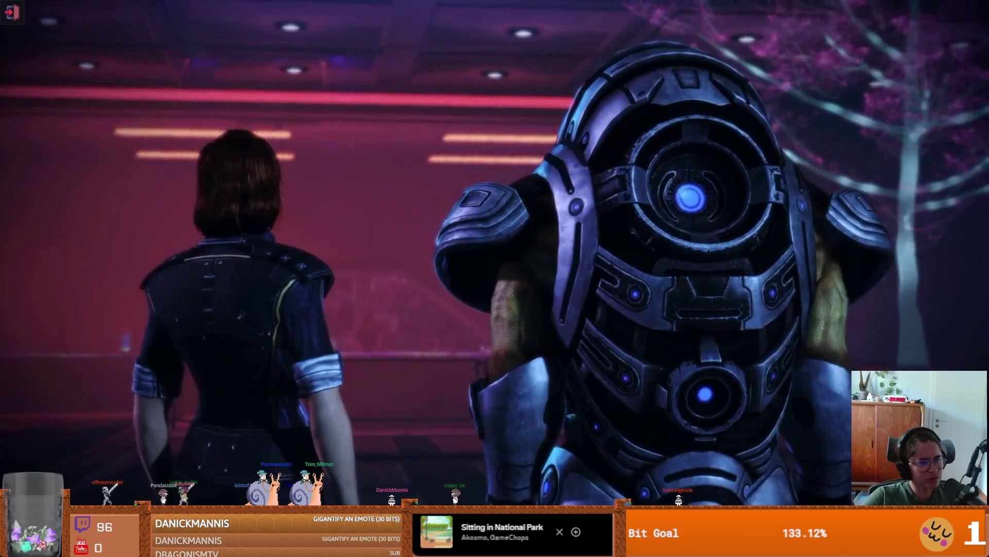
left_click(286, 332)
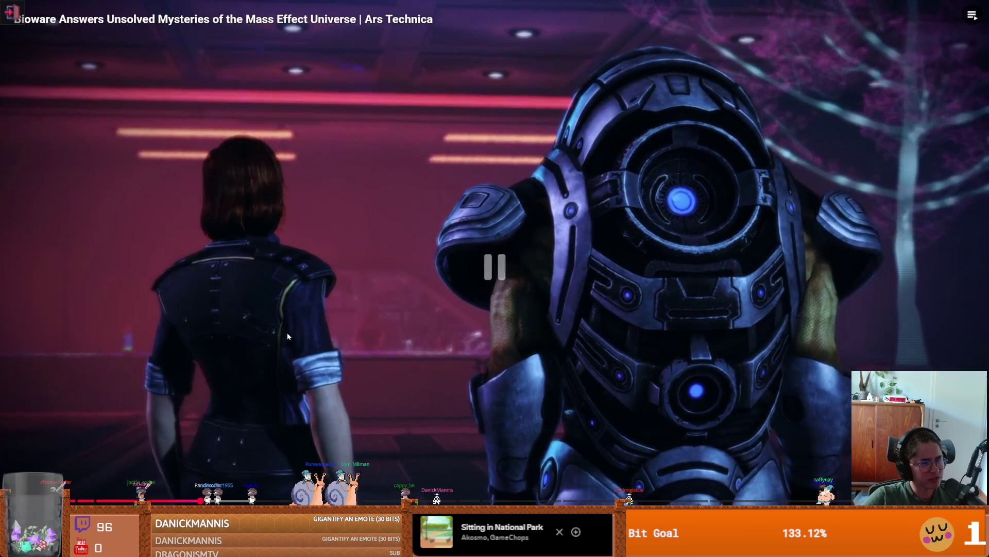
left_click(286, 332)
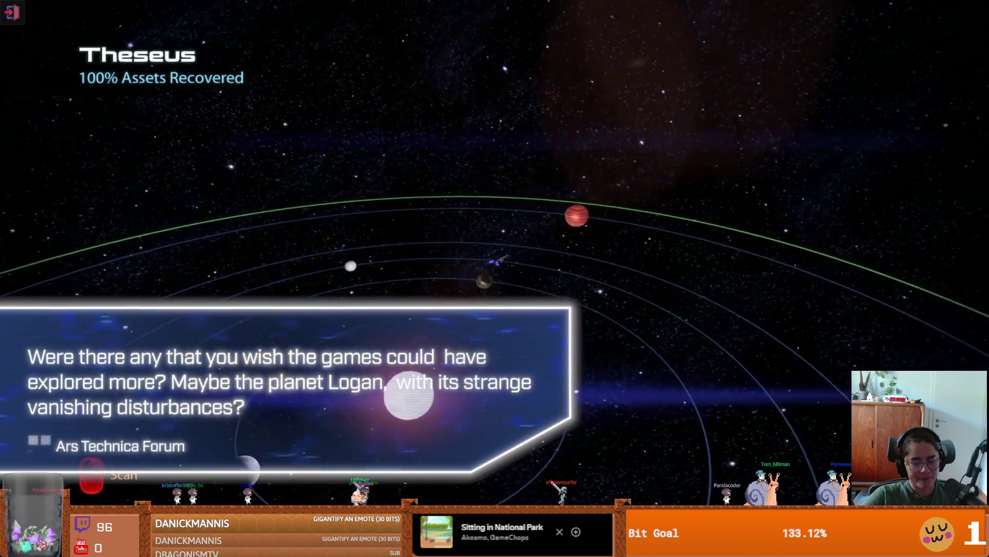
left_click(288, 336)
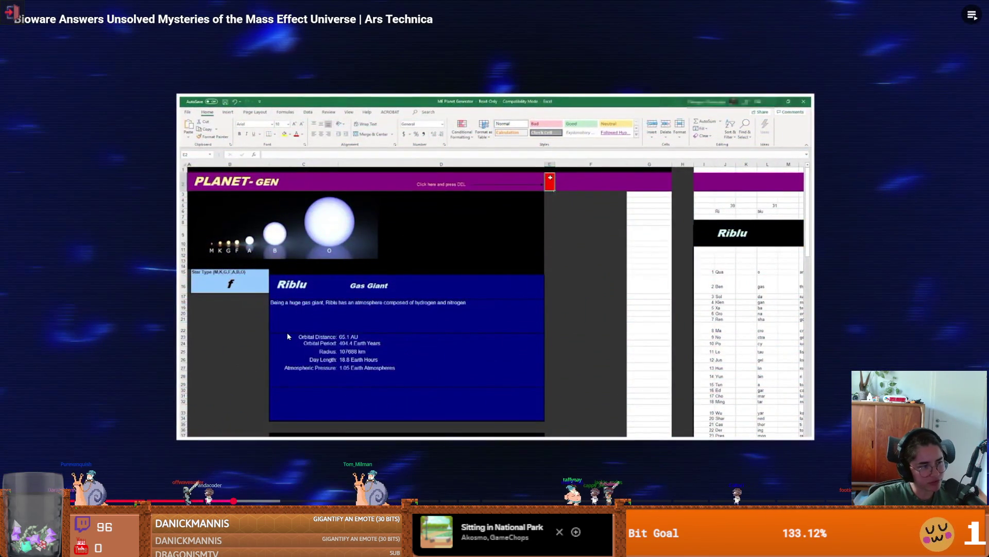
key("space")
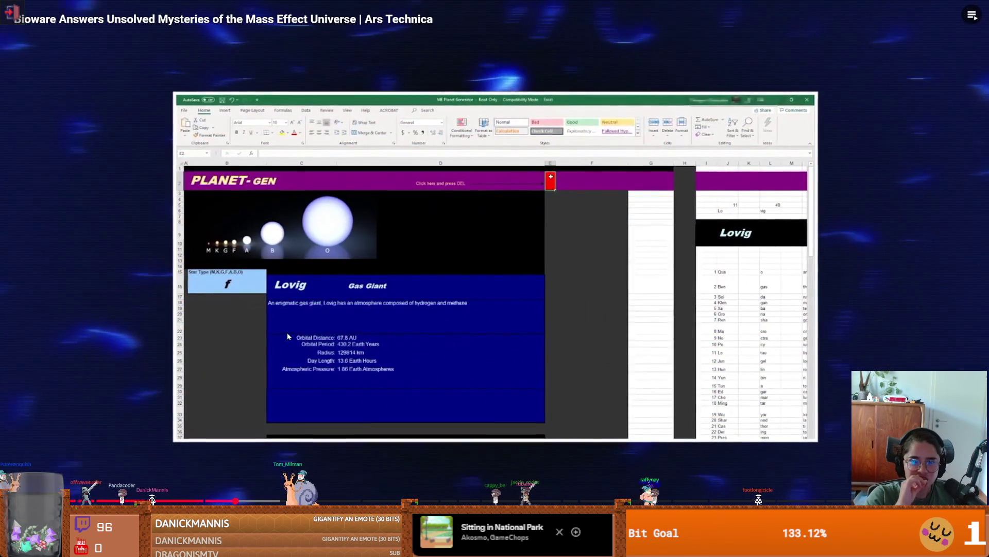
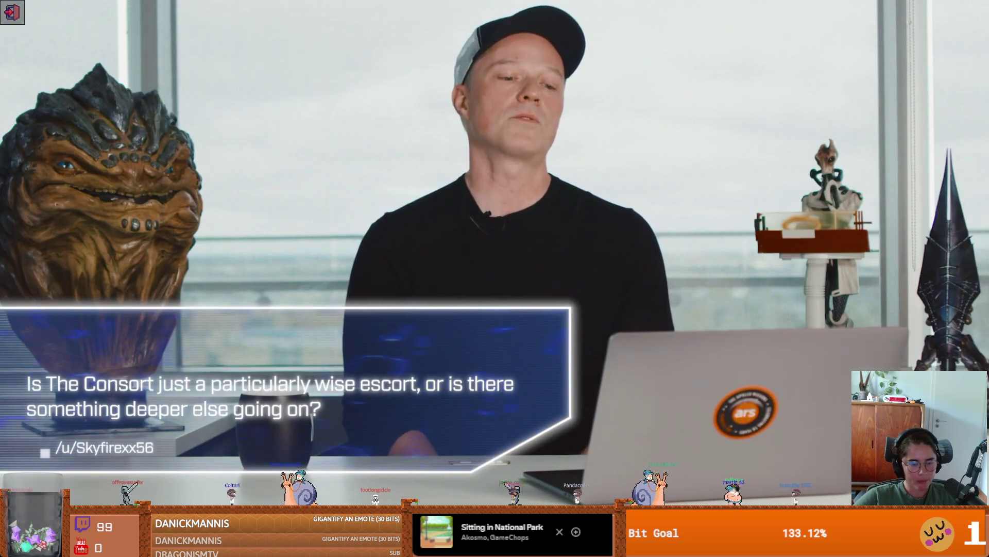
Step: Pause the Mass Effect Q&A video, then resume playback
mouse_move(288, 336)
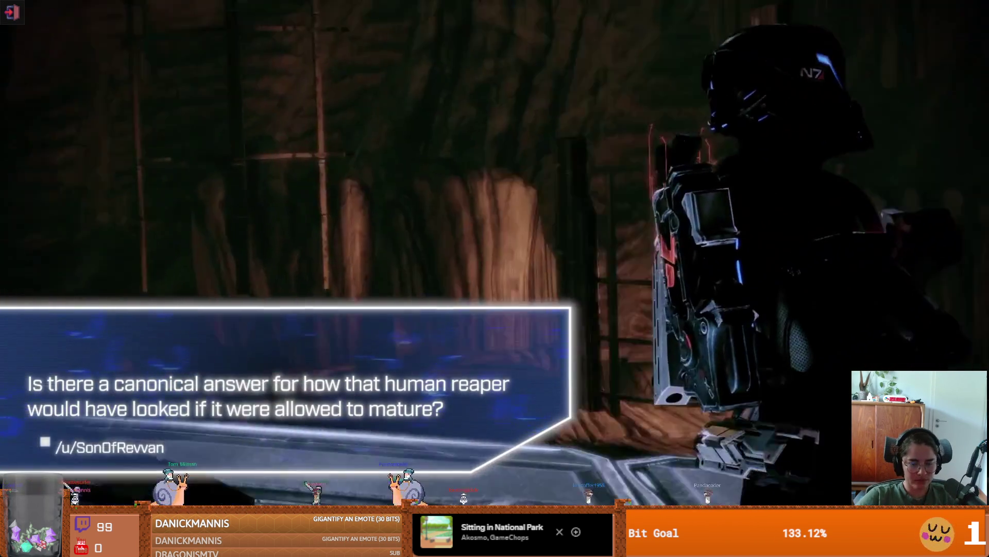
left_click(288, 336)
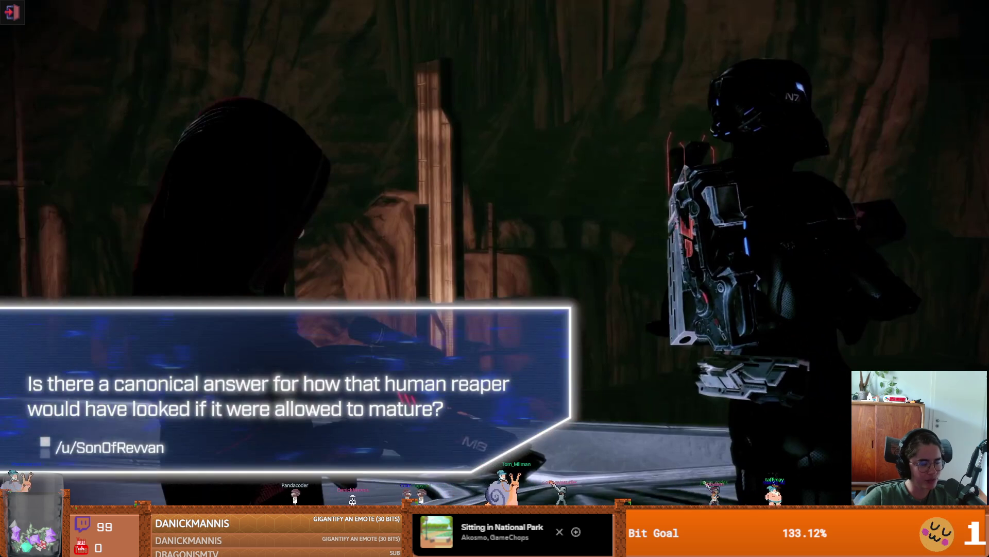
left_click(286, 332)
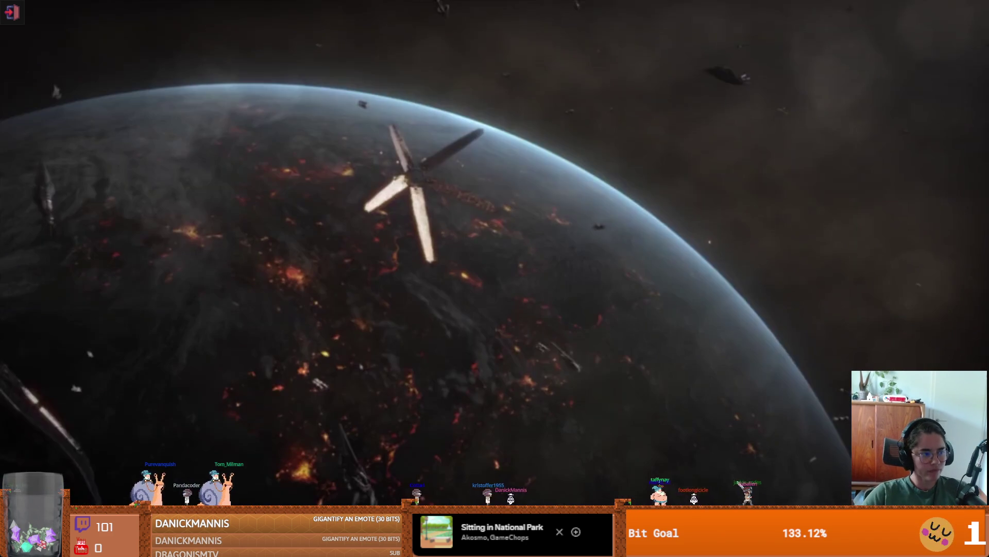
mouse_move(429, 318)
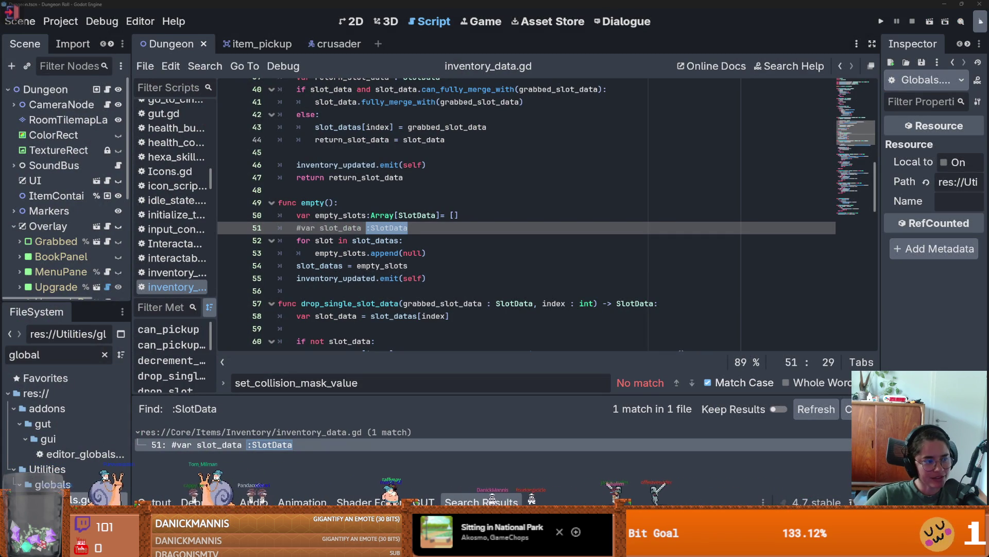
Step: Scroll down to the Mass Effect video's comments, selecting part of the title and first comment
key("alt+Tab")
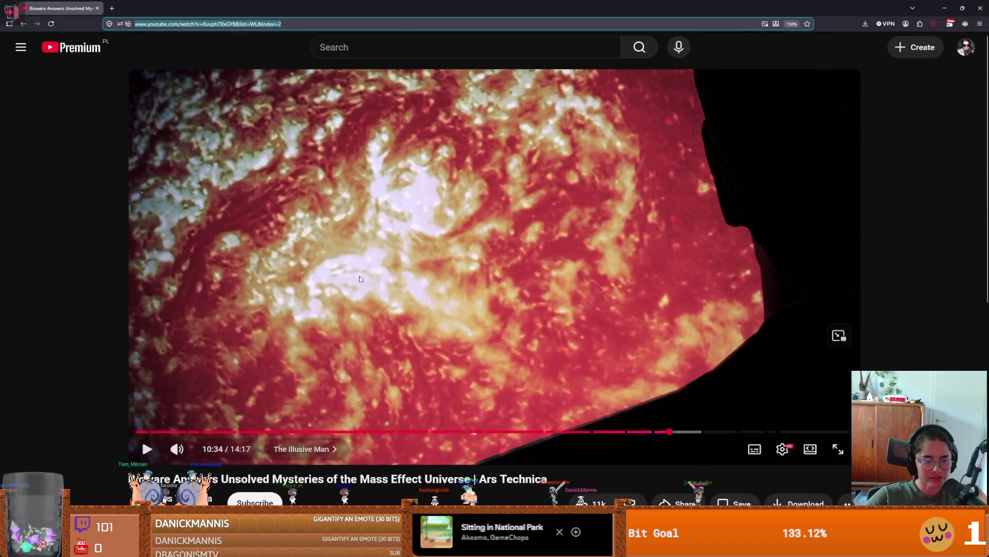
scroll(359, 275, "down", 3)
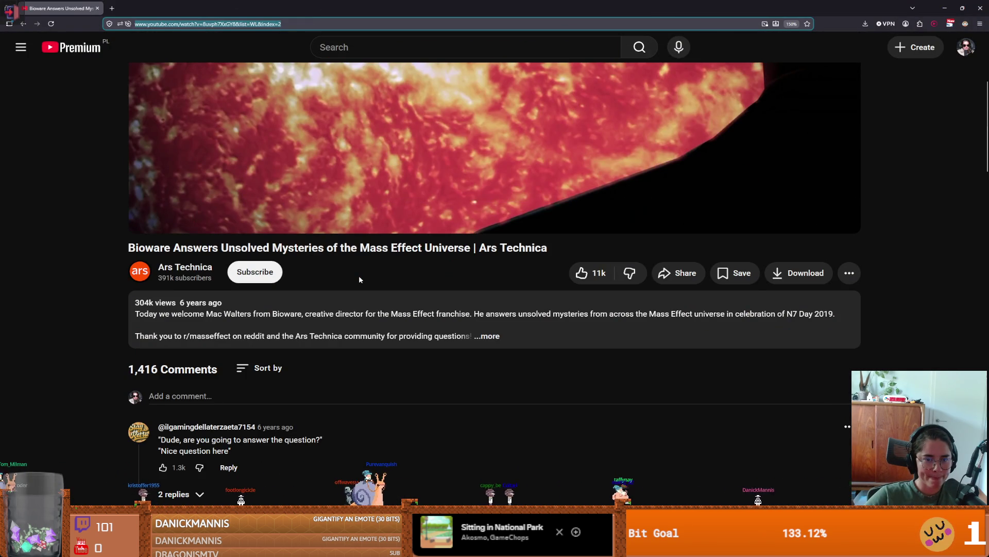
mouse_move(465, 248)
left_mouse_down()
mouse_move(547, 248)
mouse_move(145, 249)
left_mouse_up()
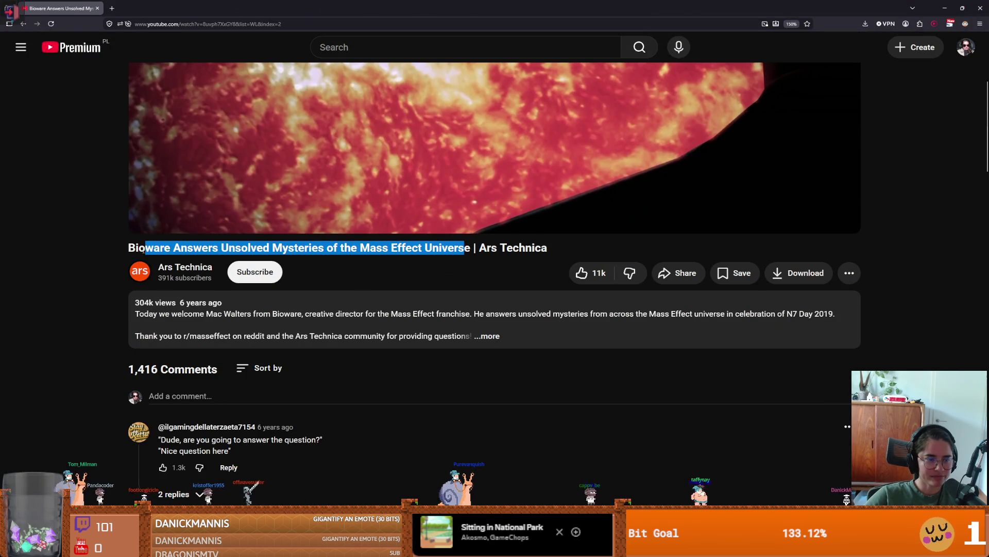
mouse_move(403, 307)
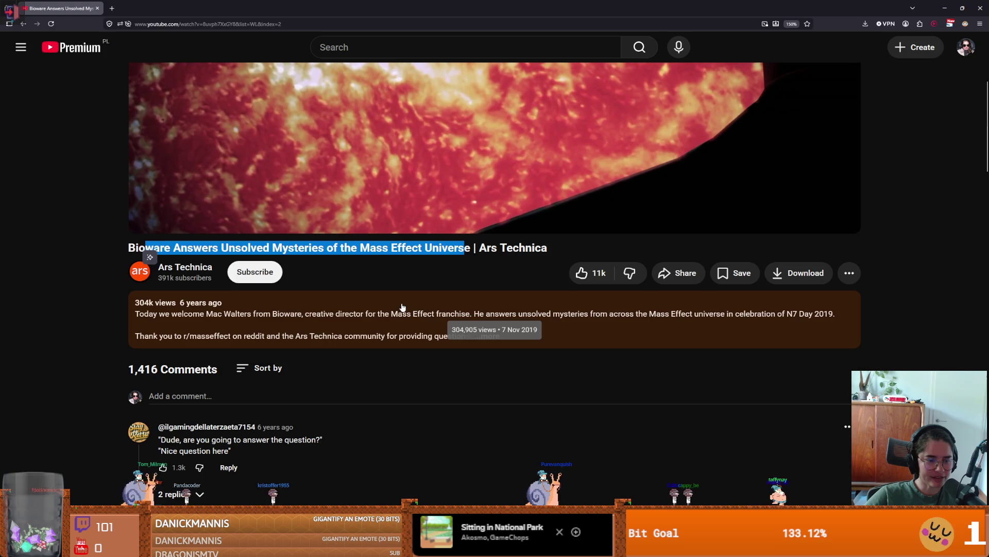
left_click_drag(204, 439, 333, 441)
scroll(333, 442, "down", 3)
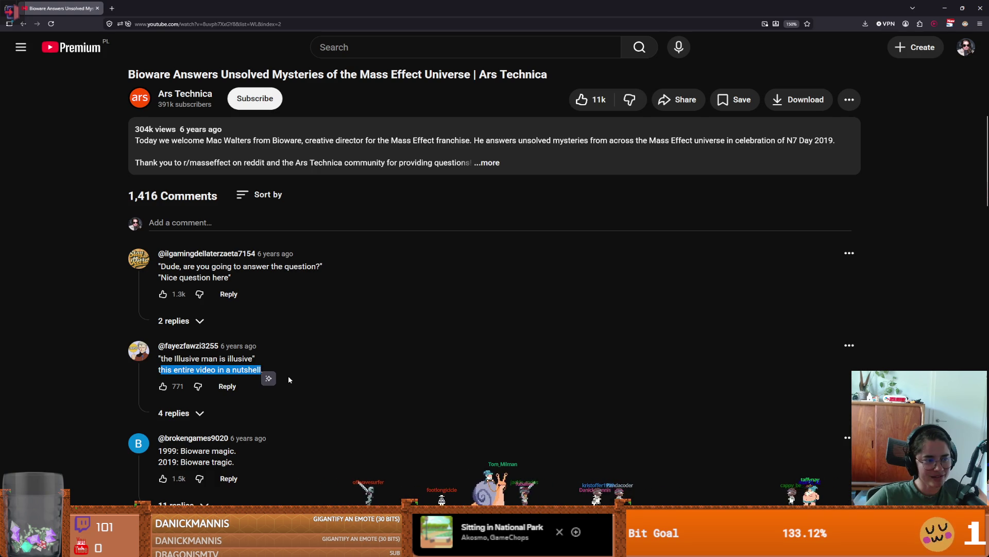
scroll(205, 295, "up", 3)
Step: Select text in the Bioware magic comment, then restore the browser window so Godot shows
scroll(199, 316, "down", 3)
left_click_drag(160, 369, 262, 369)
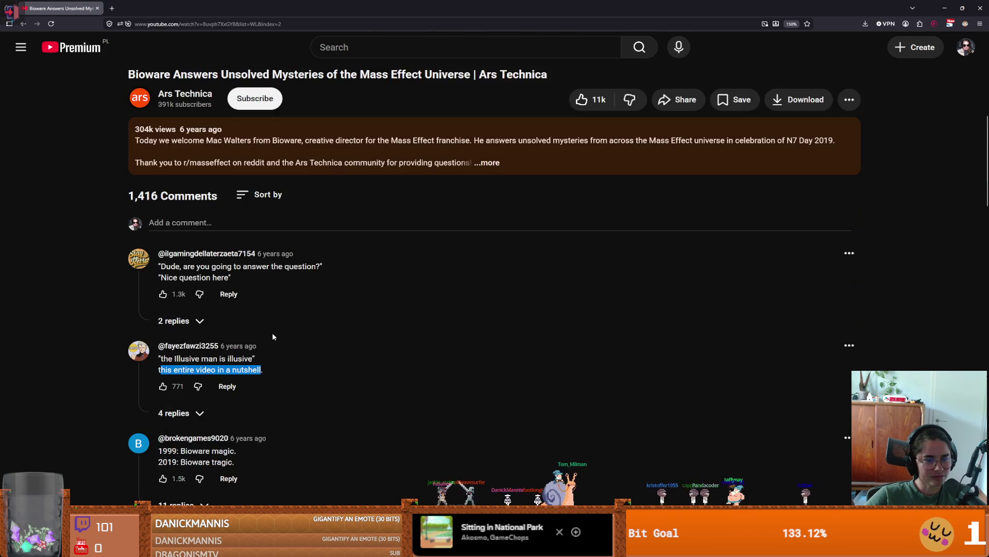
scroll(210, 347, "down", 2)
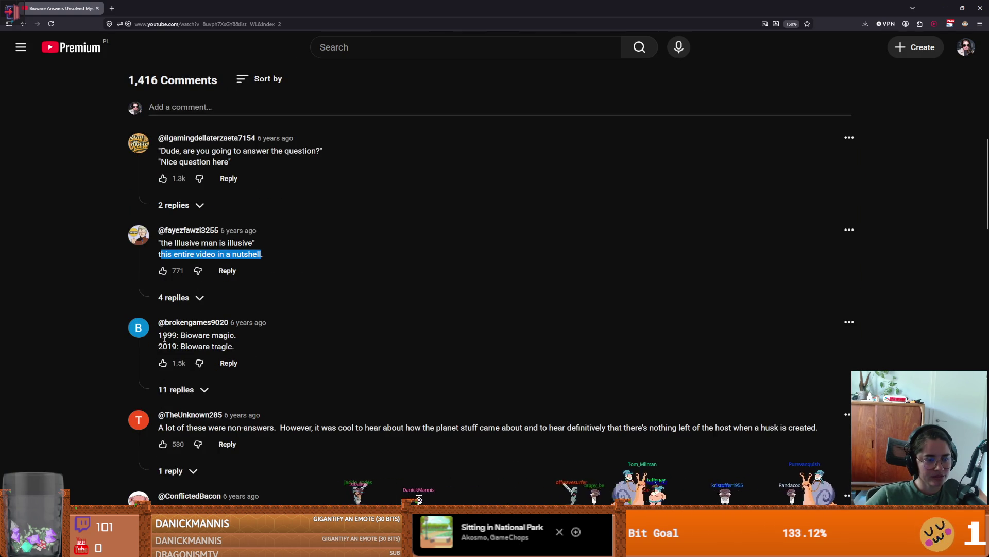
left_click_drag(162, 336, 195, 336)
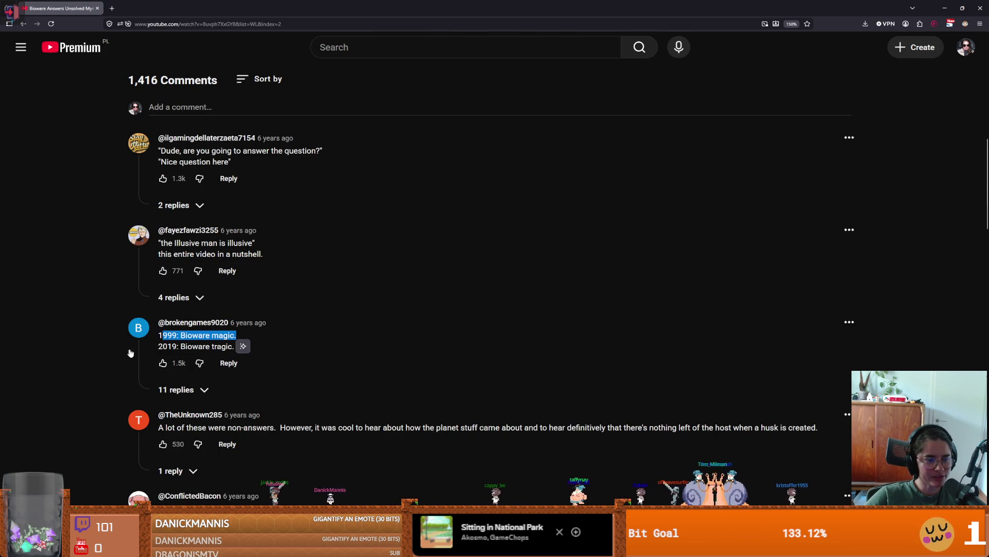
scroll(160, 340, "down", 2)
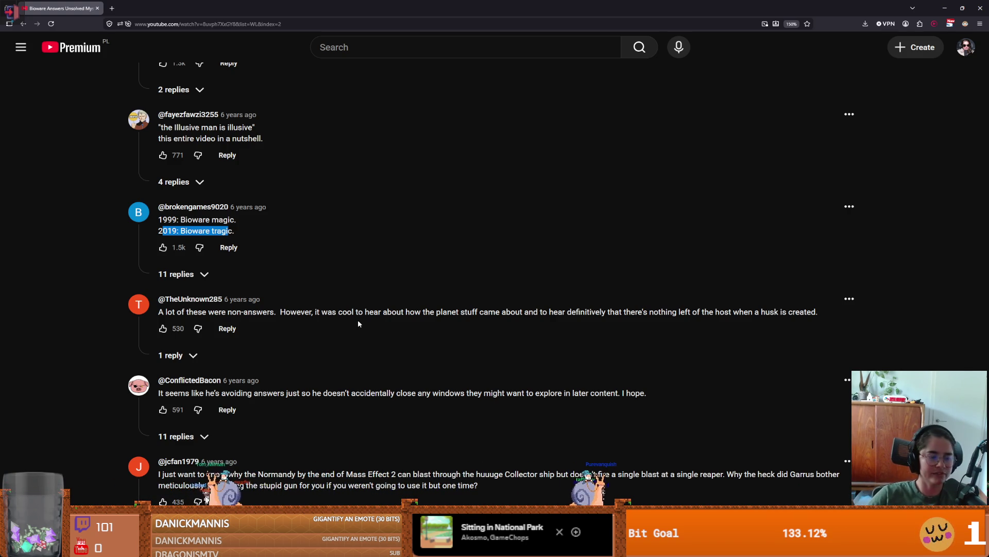
key("super+Down")
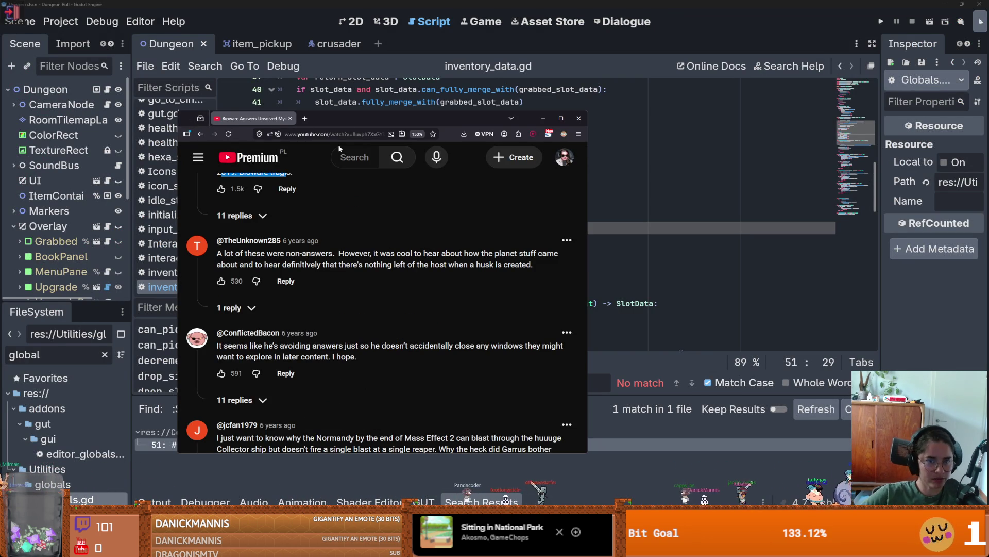
Step: Return to Godot, widen the scene tree dock, and save the Dungeon scene
left_click(543, 118)
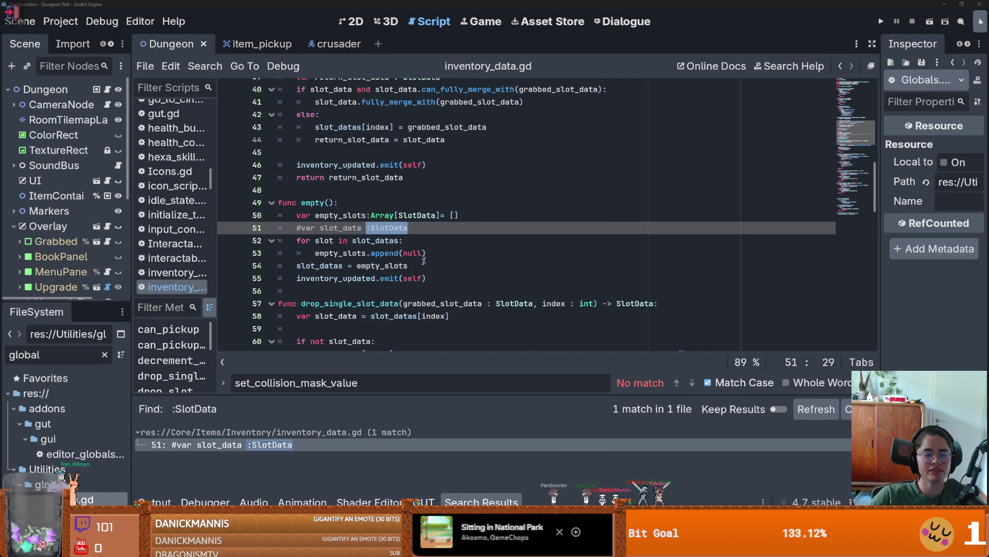
scroll(309, 216, "down", 4)
mouse_move(131, 242)
left_mouse_down()
mouse_move(264, 243)
mouse_move(178, 245)
left_mouse_up()
key("ctrl+s")
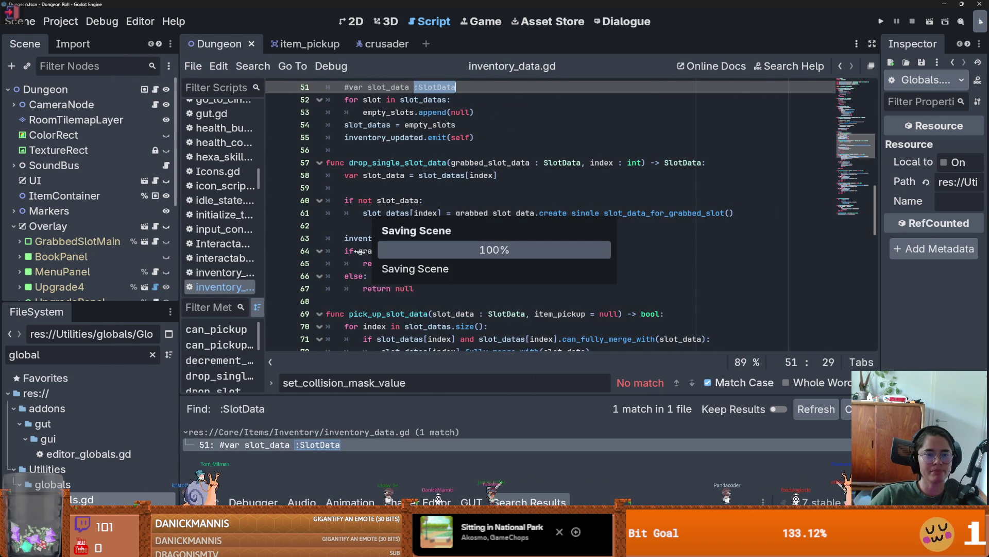
left_click(405, 201)
key("ctrl+s")
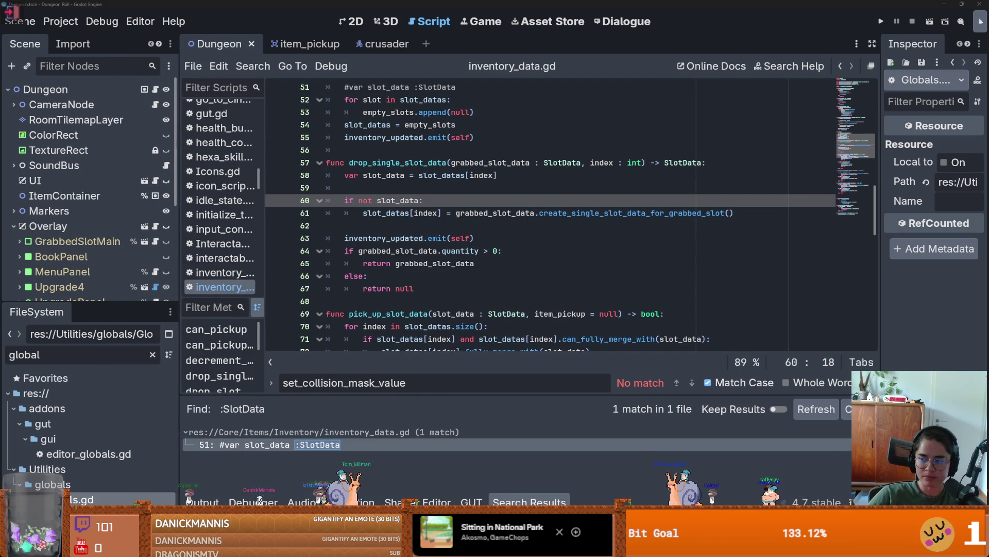
Step: Switch to the Dungeon scene's 2D view, save it, and look over the room
scroll(403, 240, "up", 4)
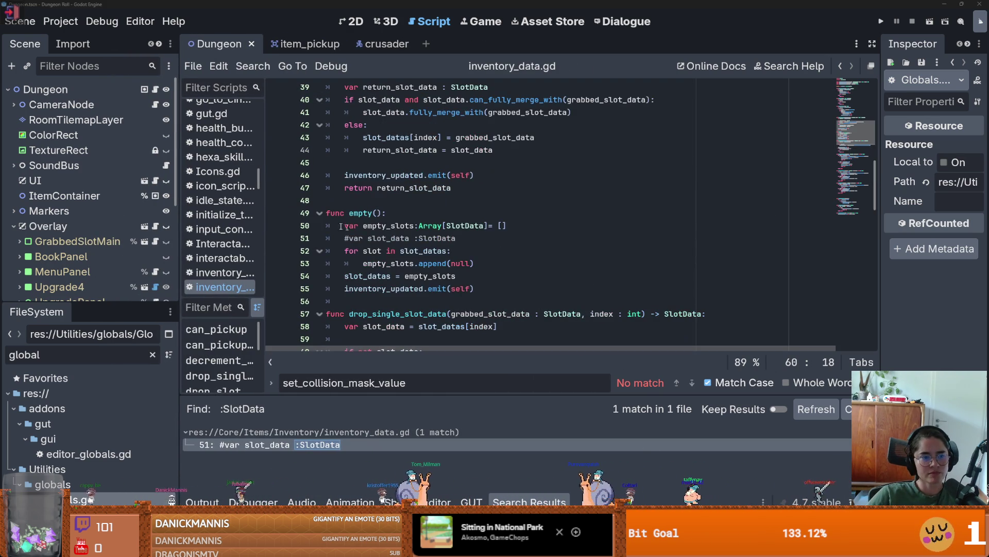
left_click(351, 22)
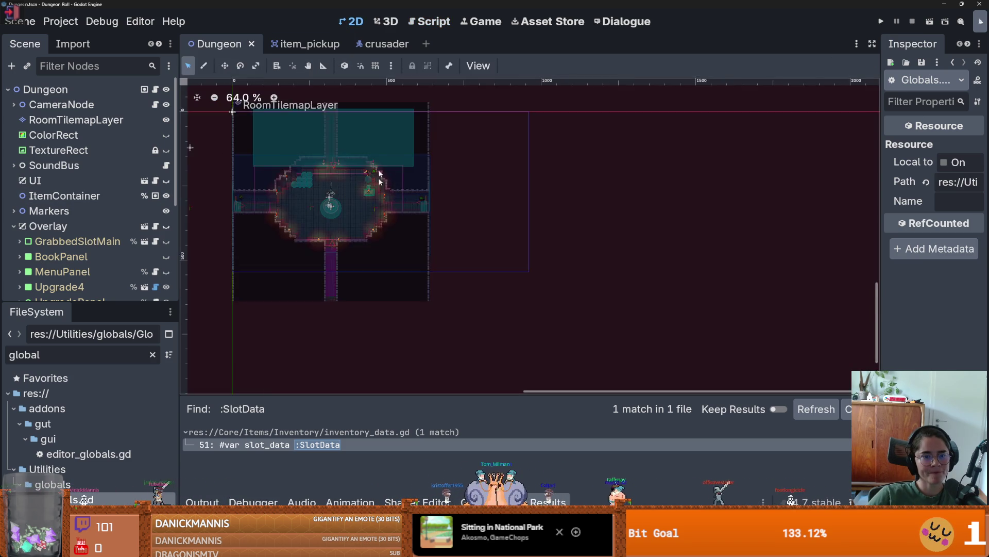
scroll(416, 200, "down", 1)
key("ctrl+s")
scroll(416, 199, "up", 8)
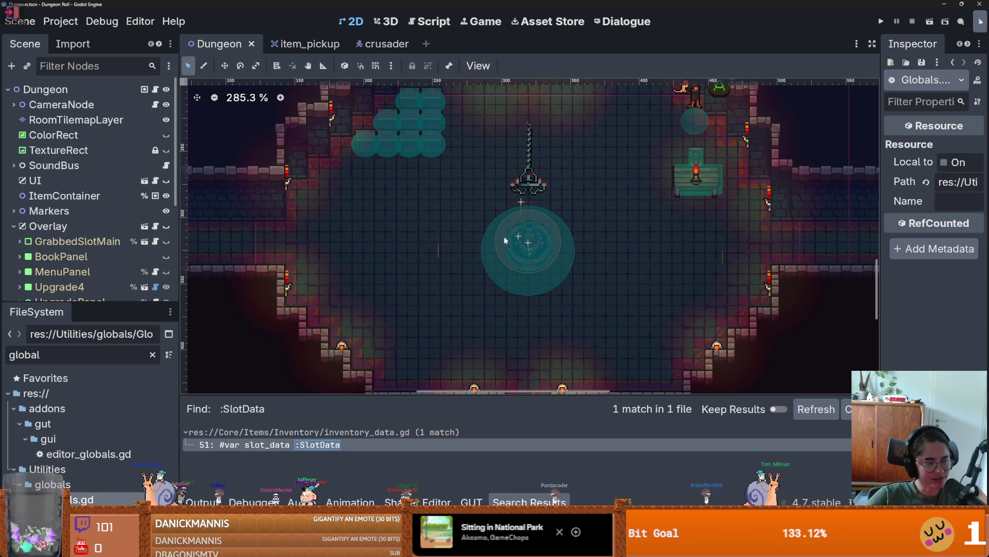
scroll(627, 292, "down", 5)
scroll(633, 275, "up", 4)
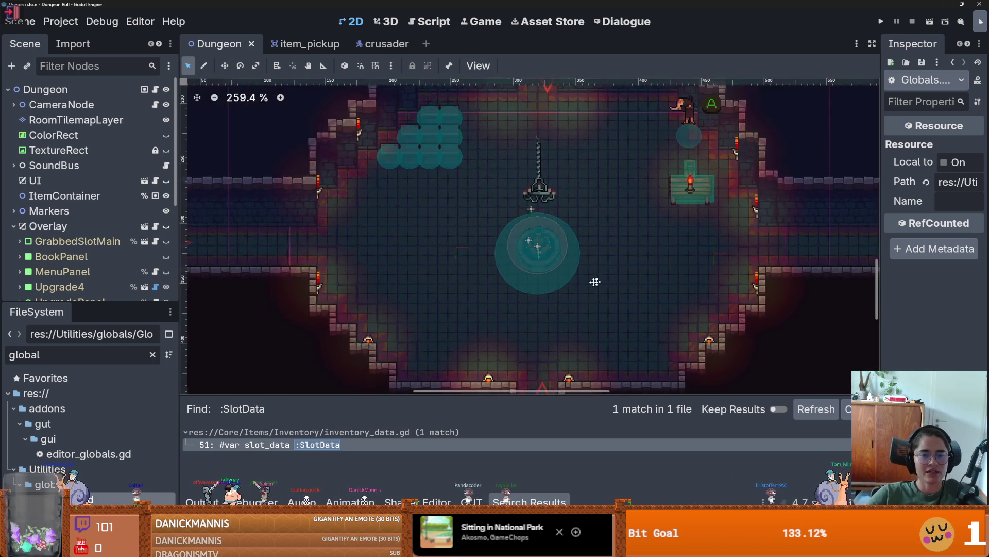
scroll(615, 276, "right", 3)
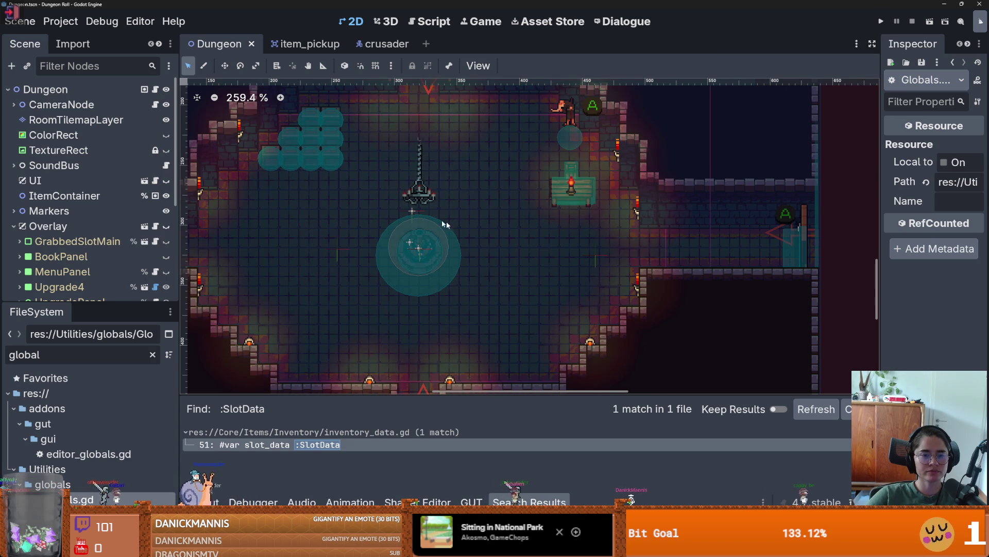
scroll(477, 233, "left", 3)
Step: Resize the FileSystem and Scene docks, then open and dismiss the room floor's node menu
left_click_drag(128, 300, 129, 96)
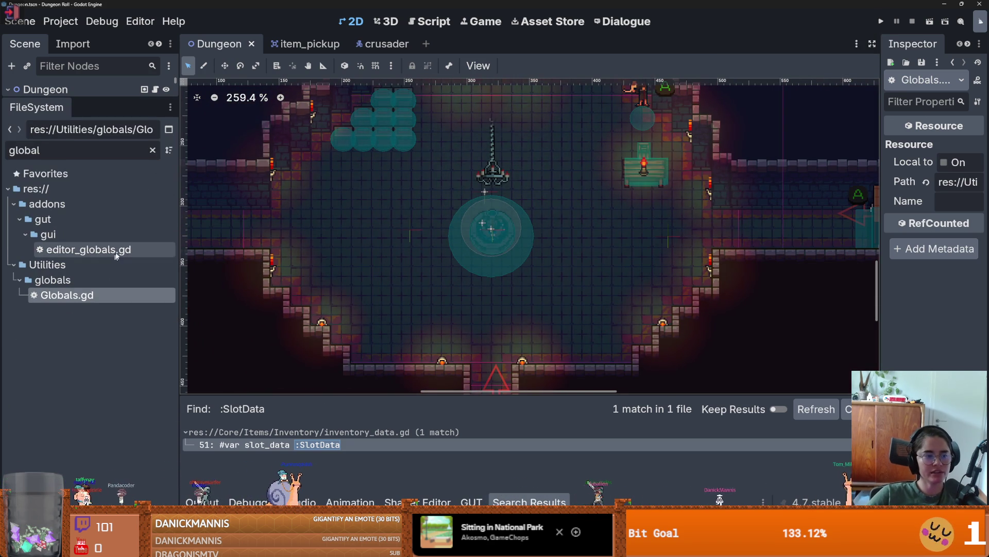
scroll(591, 229, "down", 3)
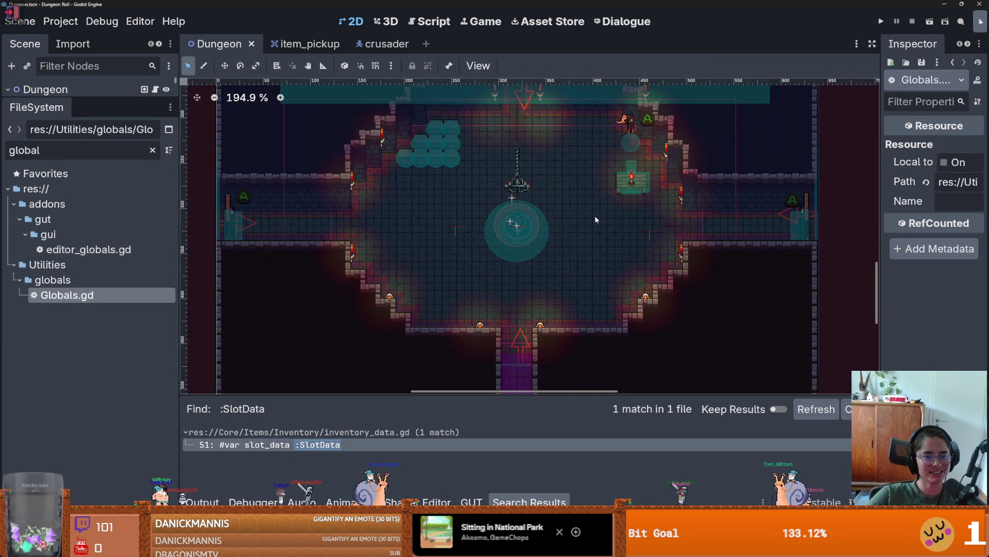
mouse_move(86, 98)
left_mouse_down()
mouse_move(86, 456)
mouse_move(86, 396)
left_mouse_up()
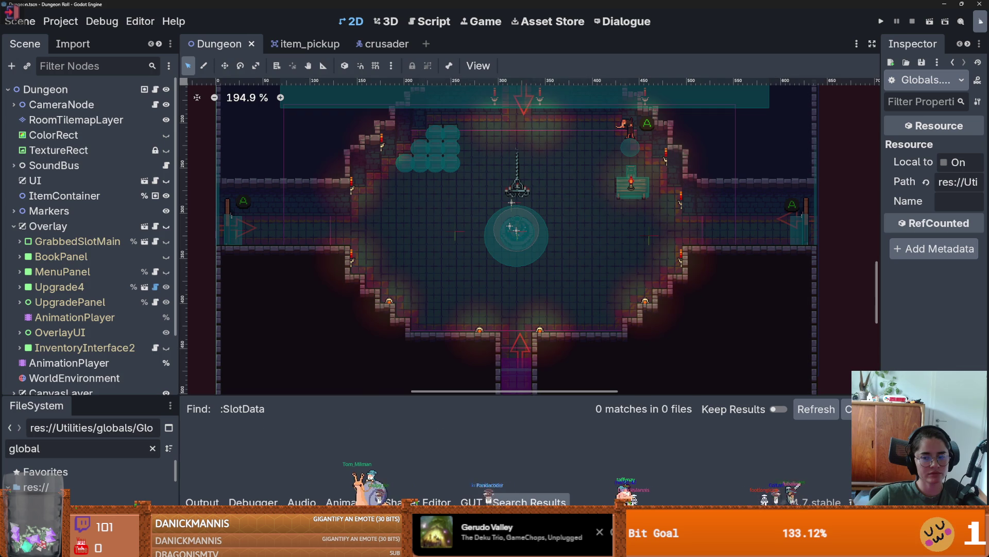
right_click(356, 318)
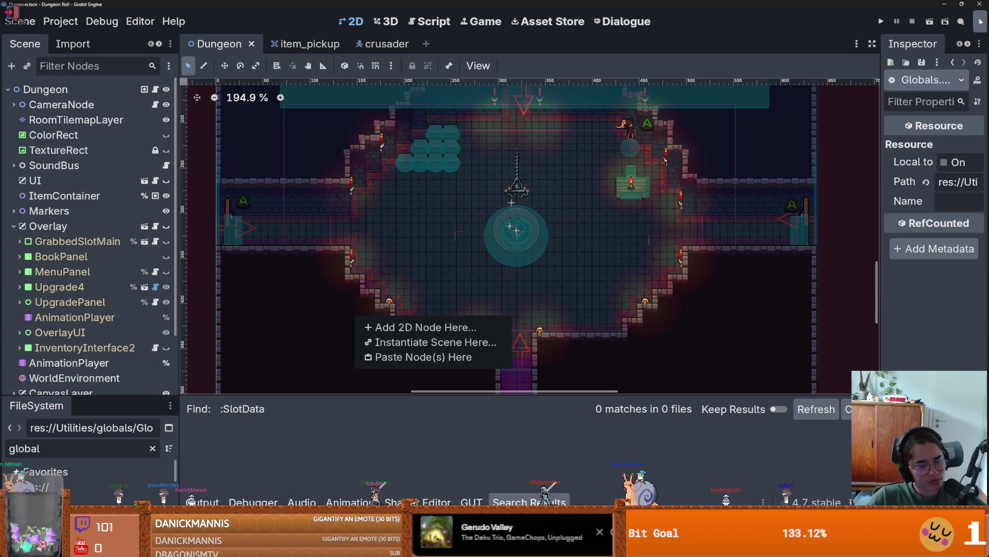
key("Escape")
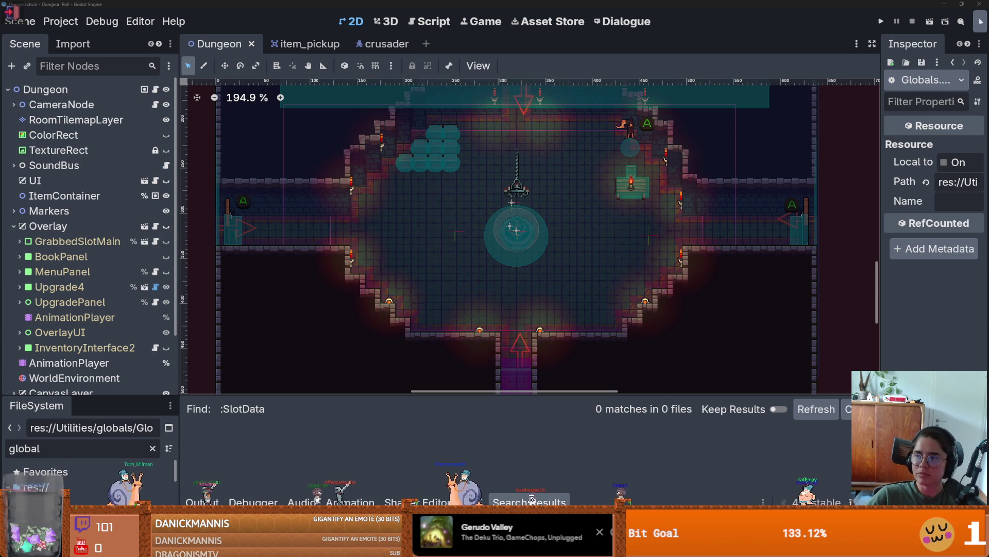
key("alt+Tab")
Step: Zoom in and out twice on the coffee cup photo's label, then return to Godot
left_click(459, 244)
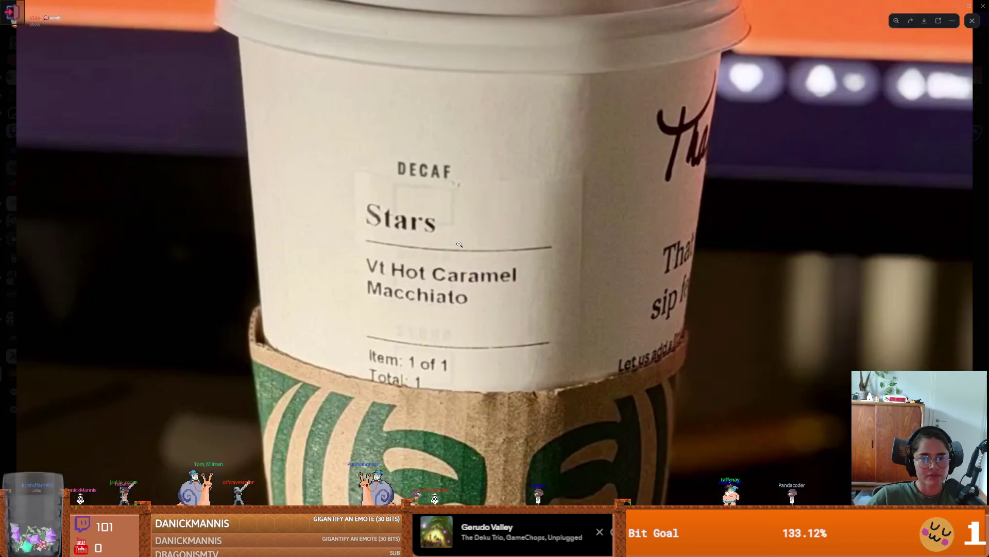
left_click(460, 244)
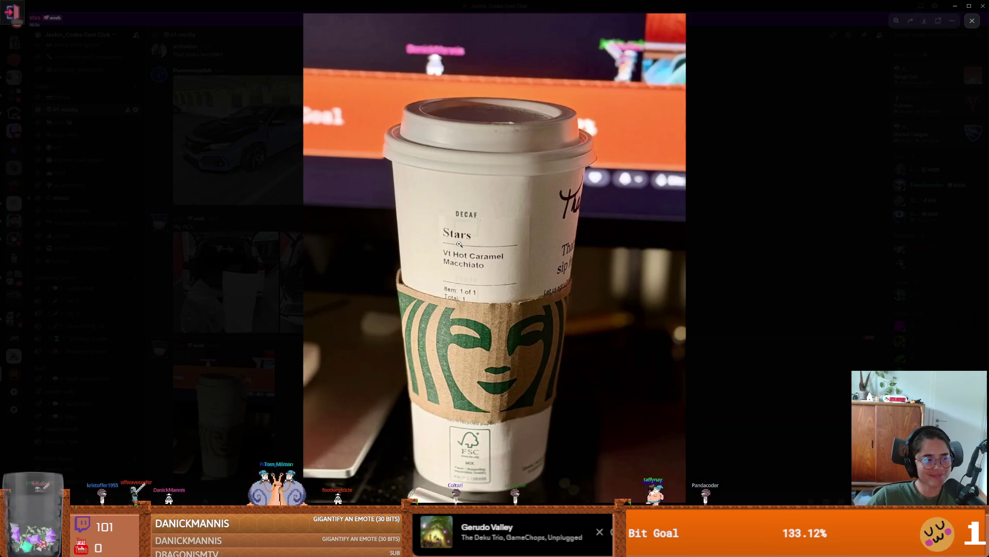
left_click(463, 208)
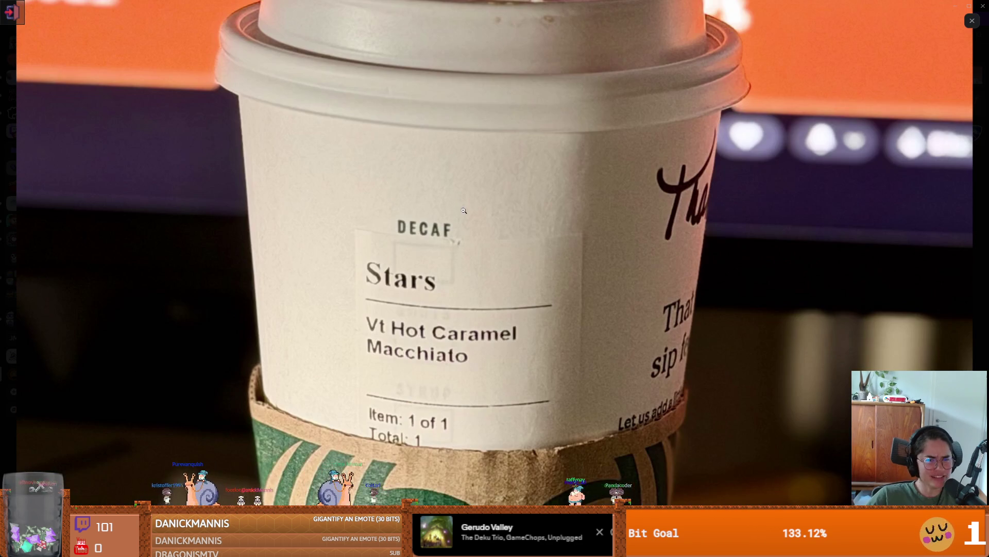
left_click(424, 238)
key("alt+Tab")
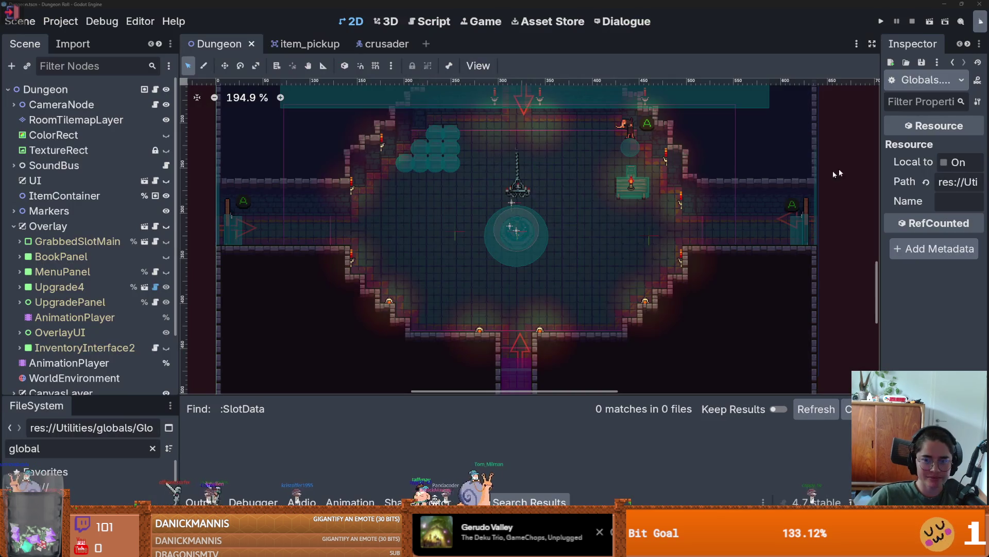
Step: Save the Dungeon scene, clear the FileSystem filter, and open test_monster_room_collisions.gd
scroll(455, 277, "down", 1)
key("ctrl+s")
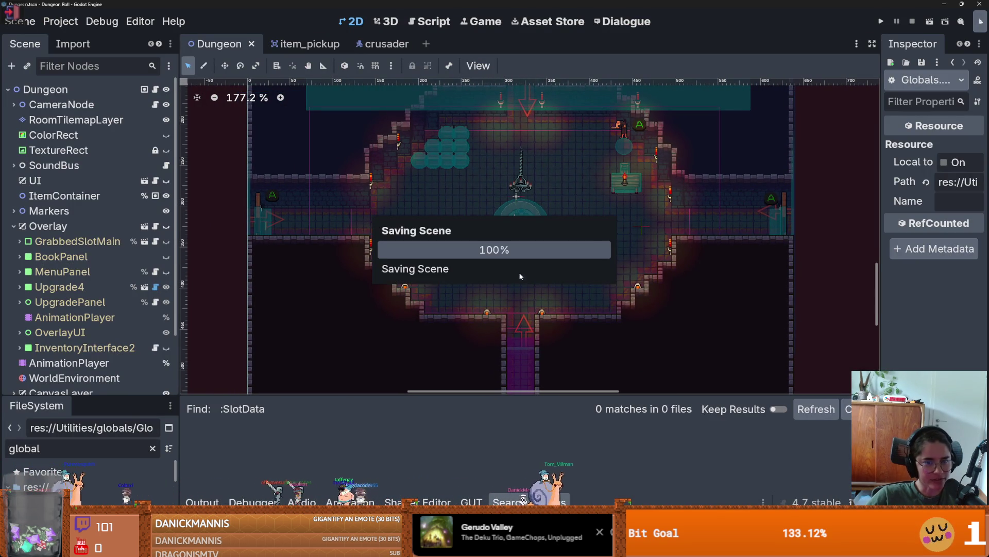
scroll(618, 240, "up", 1)
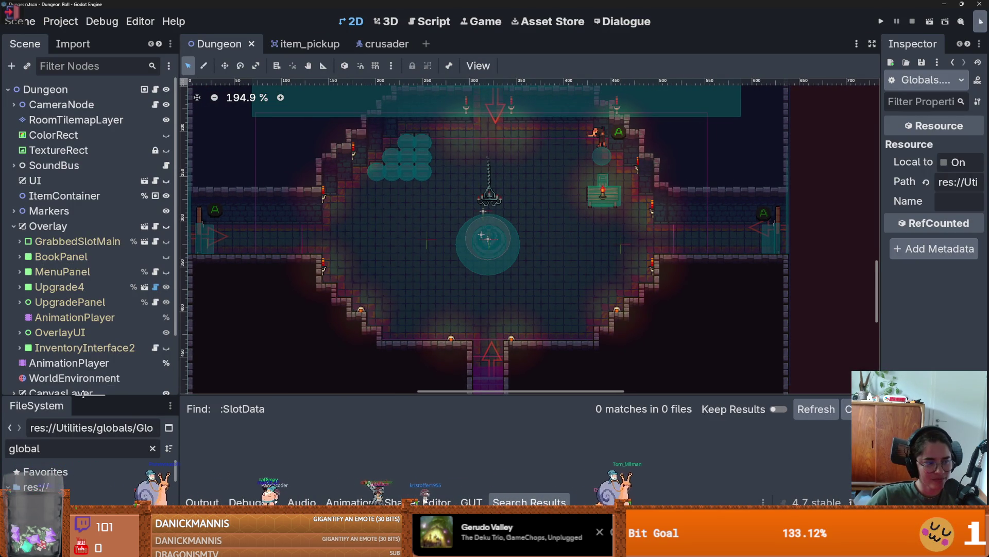
left_click_drag(87, 397, 146, 119)
left_click(152, 168)
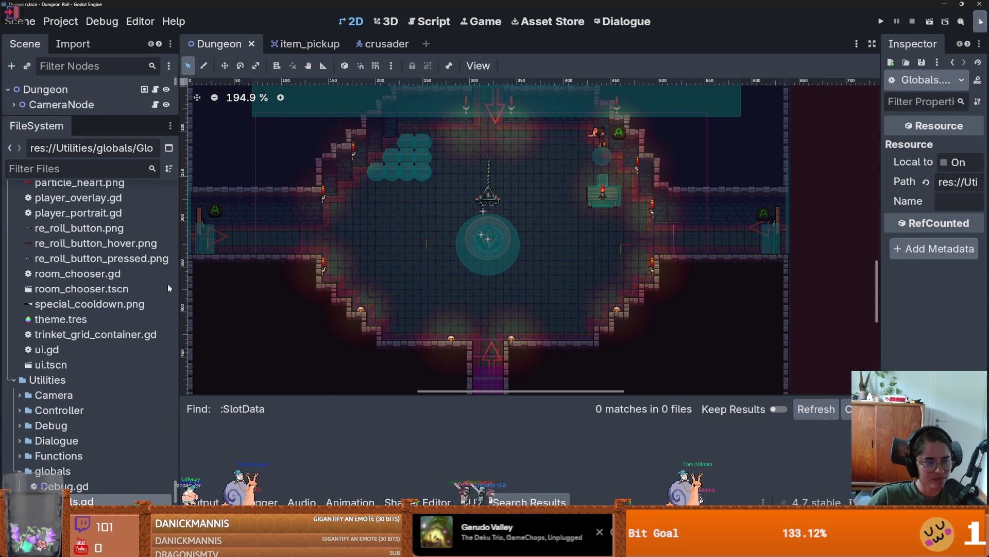
left_click_drag(184, 297, 406, 297)
scroll(191, 327, "down", 10)
double_click(103, 313)
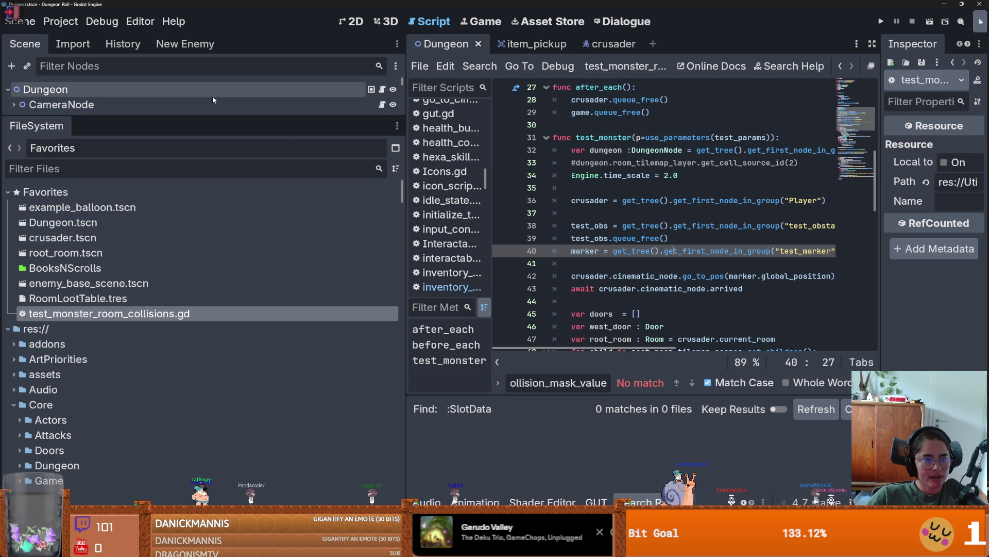
Step: Return to the Dungeon 2D view and filter the FileSystem by 'root'
left_click_drag(212, 115, 211, 322)
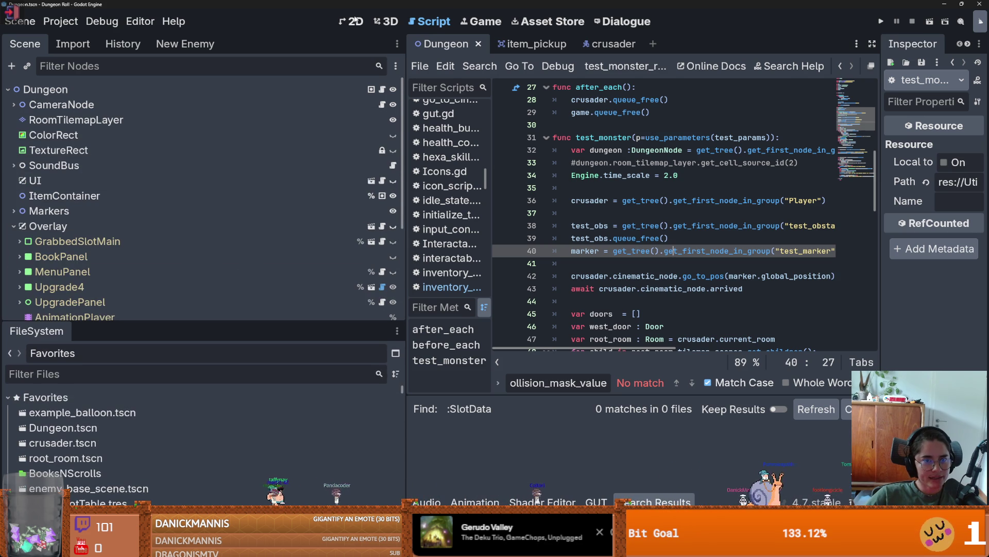
left_click(354, 21)
scroll(633, 223, "down", 3)
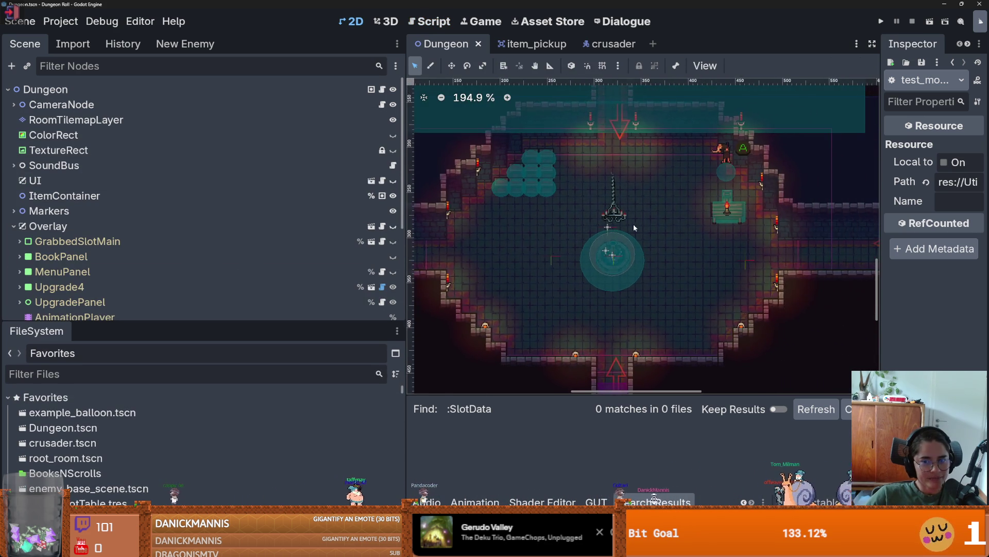
scroll(632, 235, "up", 5)
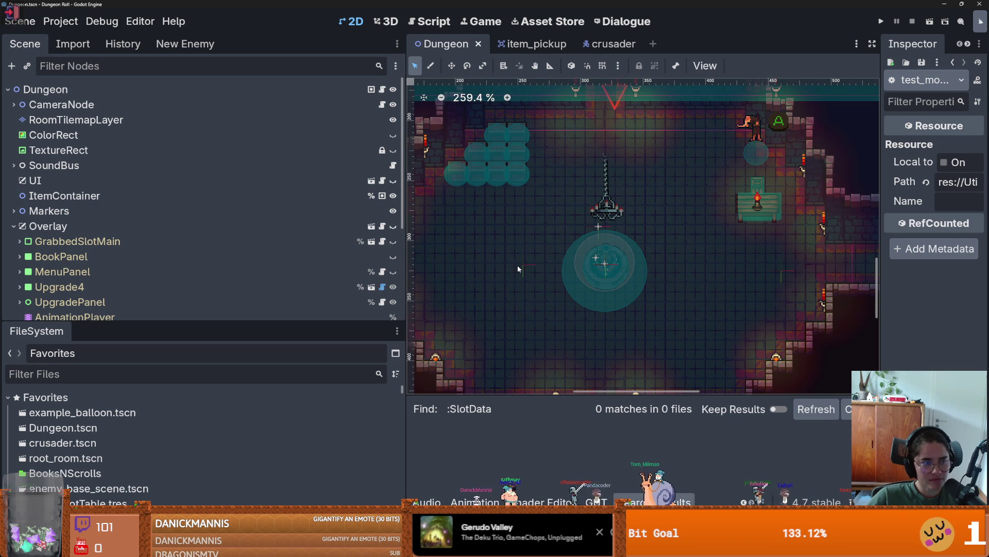
mouse_move(210, 321)
left_mouse_down()
mouse_move(226, 434)
mouse_move(255, 164)
left_mouse_up()
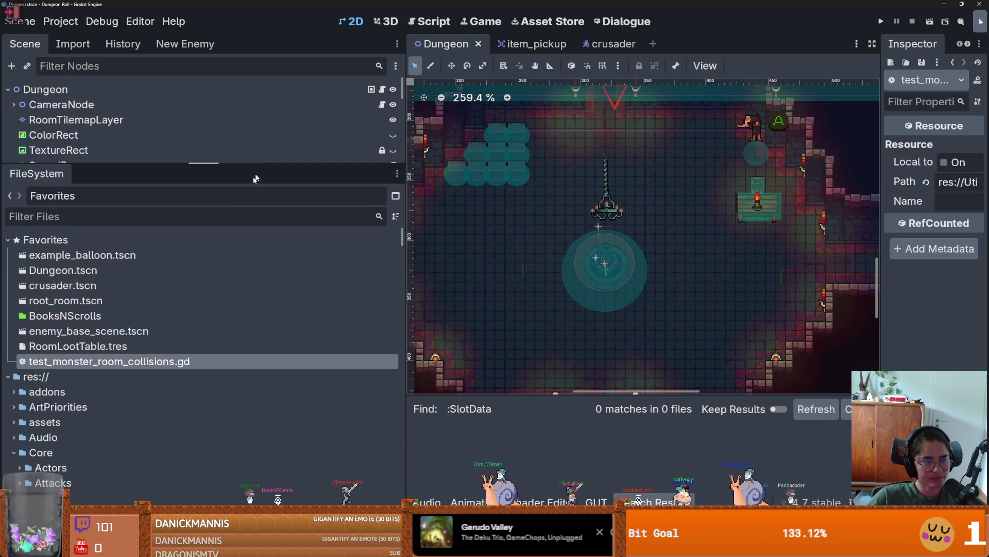
left_click(195, 216)
type("root")
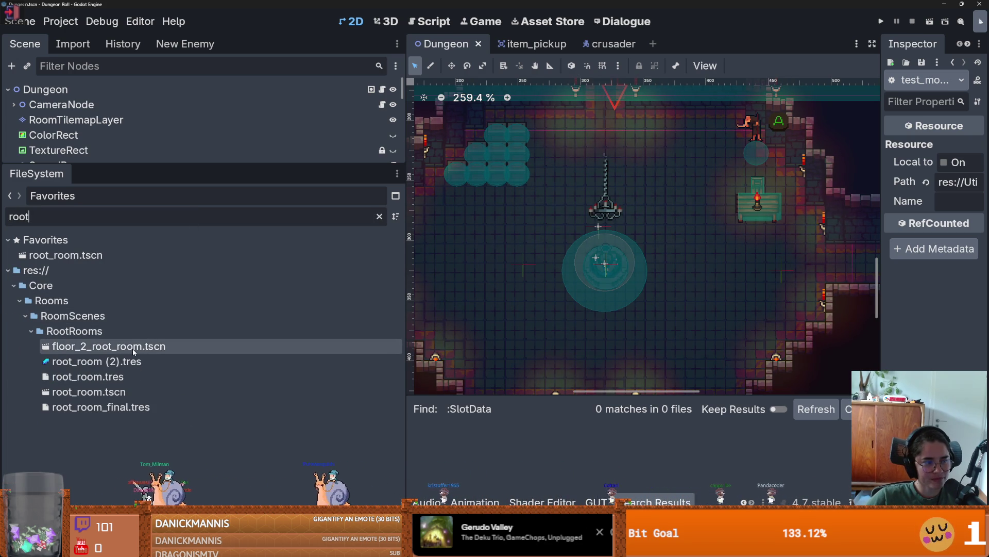
Step: Open root_room.tscn and enlarge its node tree and the inspector
double_click(108, 392)
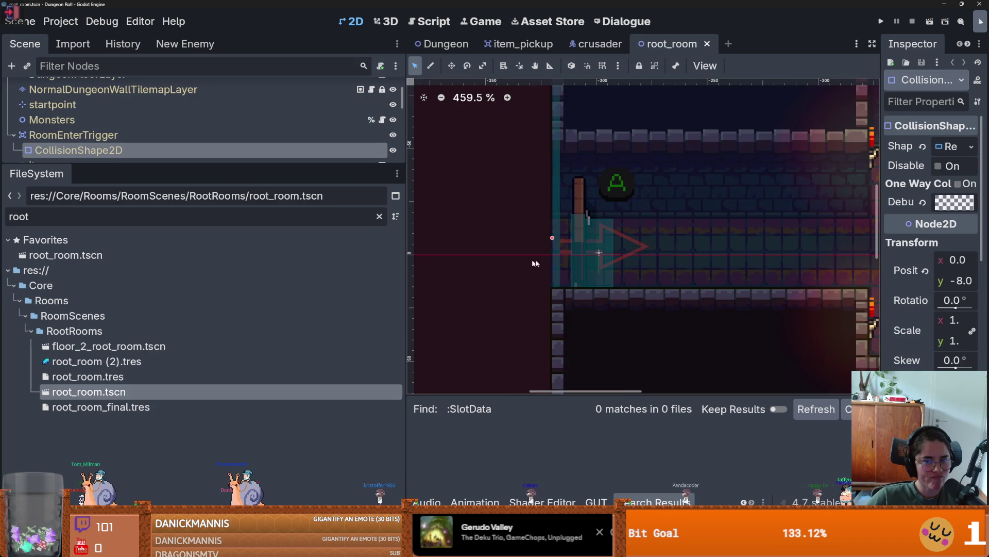
scroll(720, 271, "down", 5)
scroll(565, 290, "up", 6)
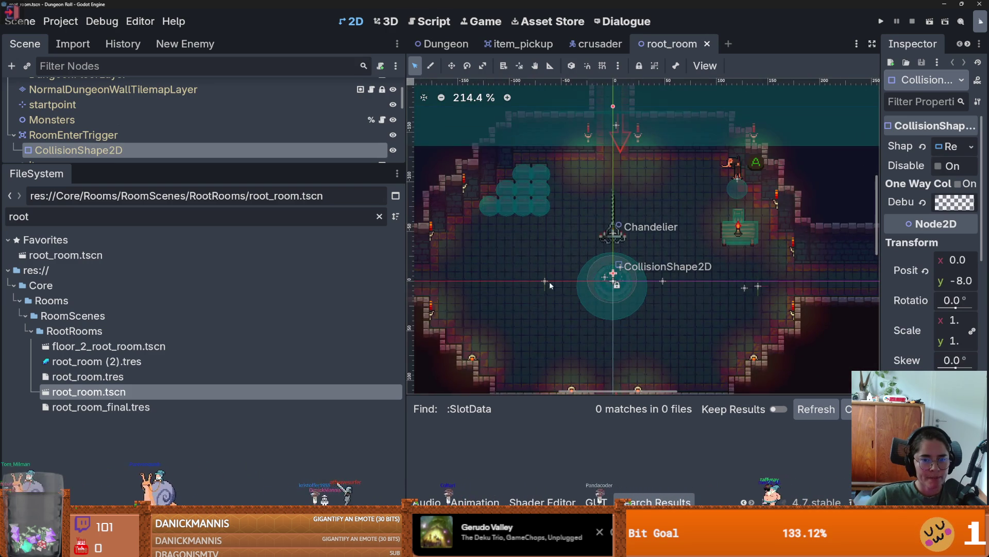
left_click_drag(322, 164, 320, 372)
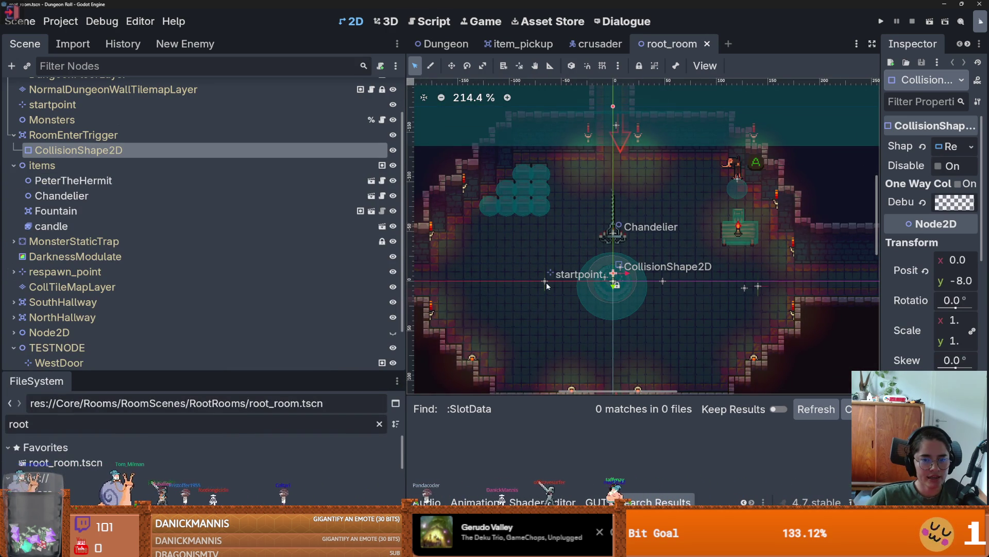
left_click_drag(881, 232, 754, 232)
left_click_drag(594, 233, 459, 226)
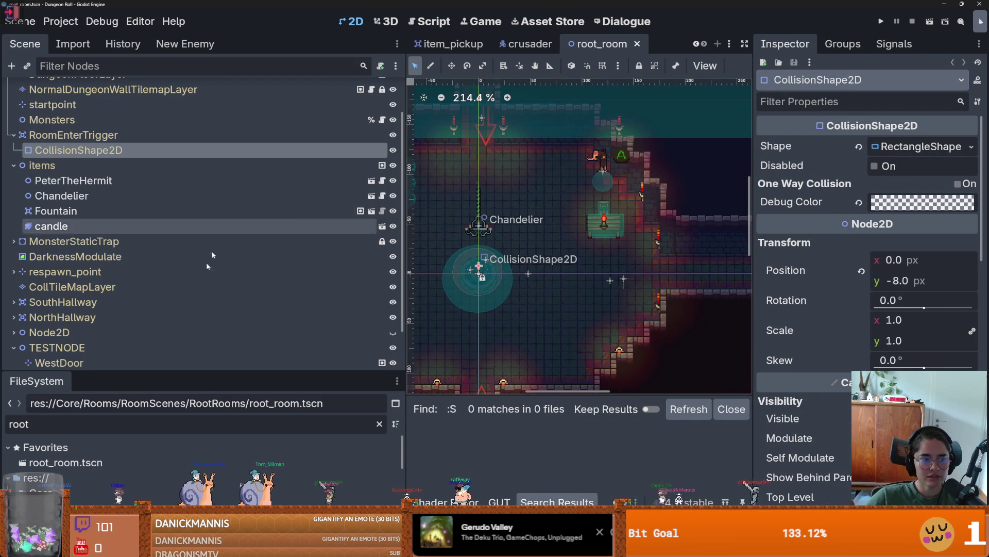
Step: Clear the 'root' filter and reopen test_monster_room_collisions.gd
left_click_drag(216, 371, 216, 191)
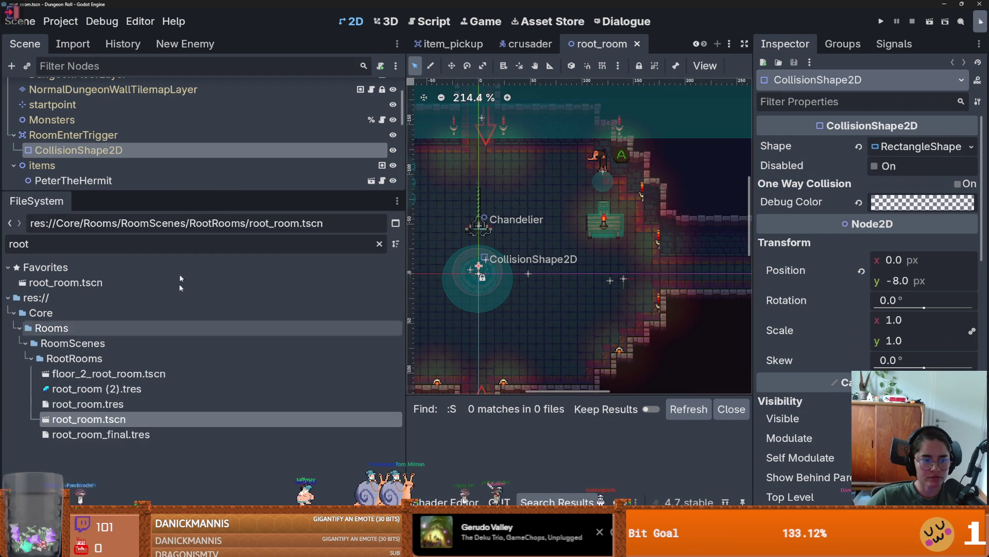
left_click(379, 244)
scroll(217, 350, "up", 15)
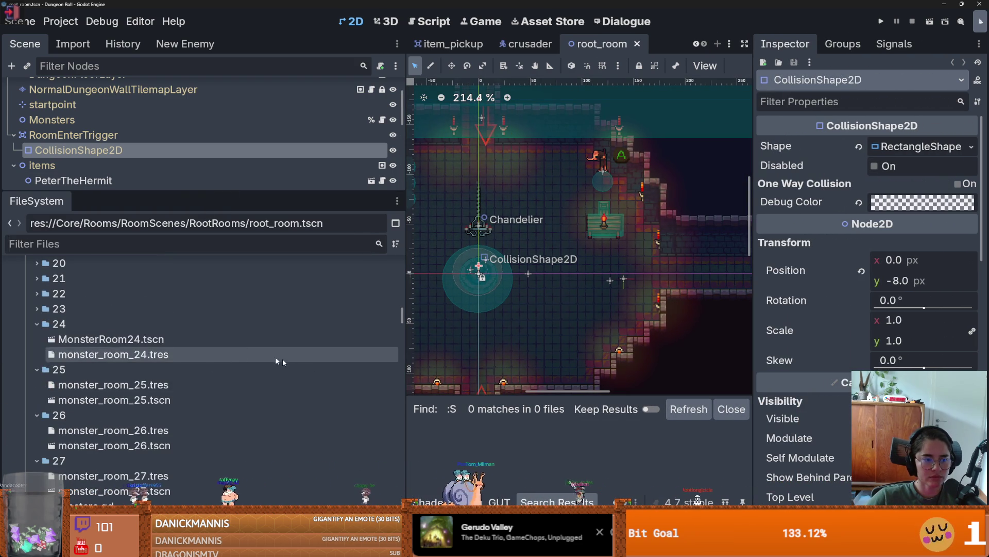
double_click(188, 392)
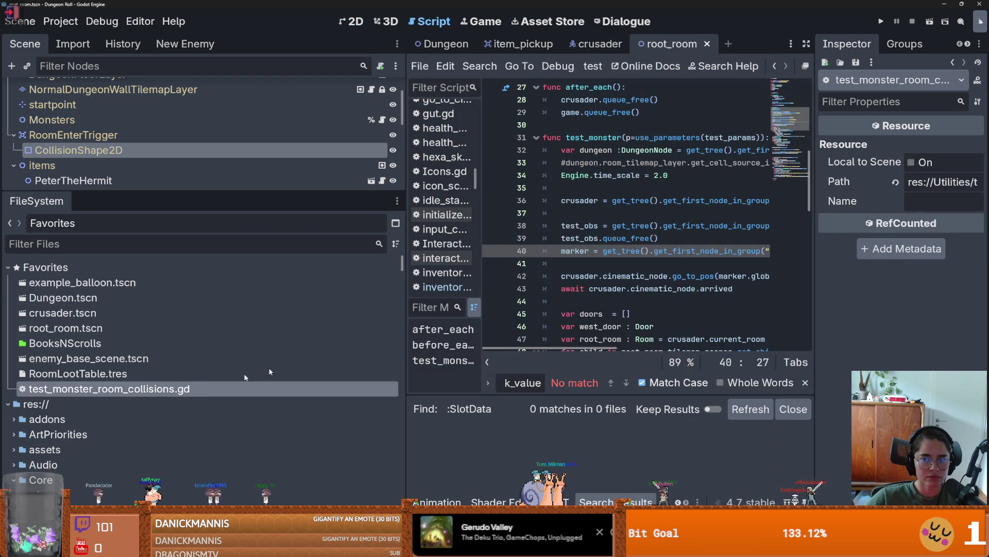
scroll(597, 192, "down", 2)
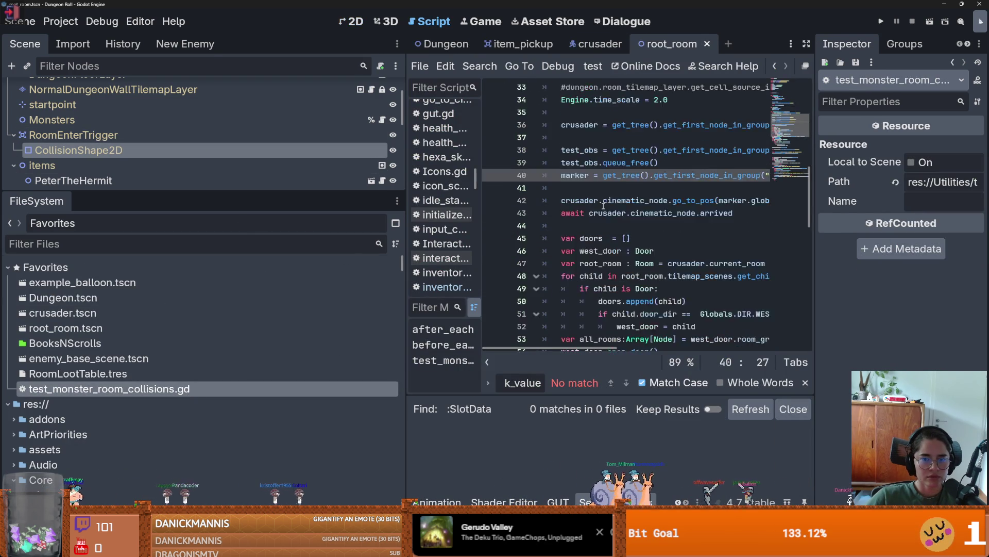
Step: Widen the script editor and discard an unfinished var declaration on line 13
scroll(597, 191, "up", 4)
left_click_drag(813, 215, 879, 214)
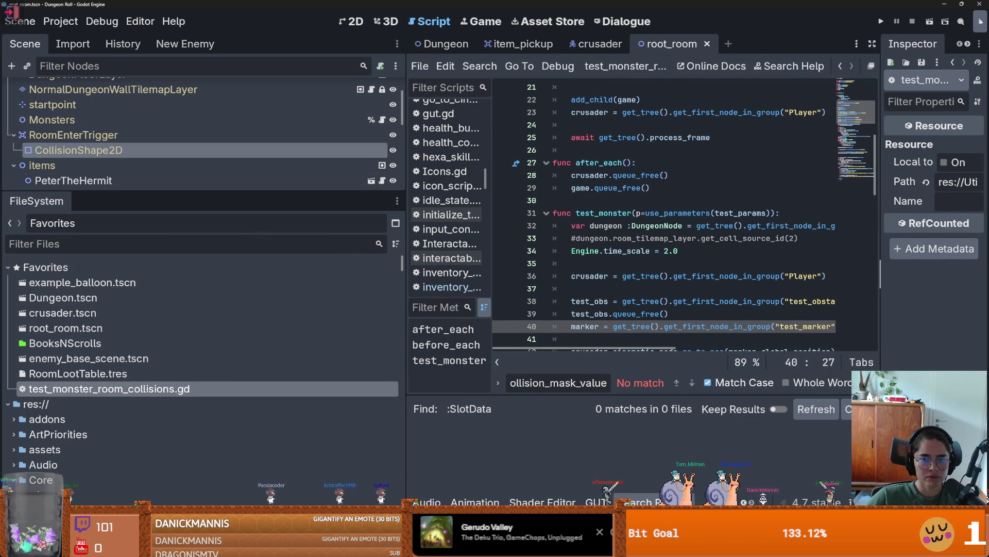
left_click_drag(407, 253, 269, 263)
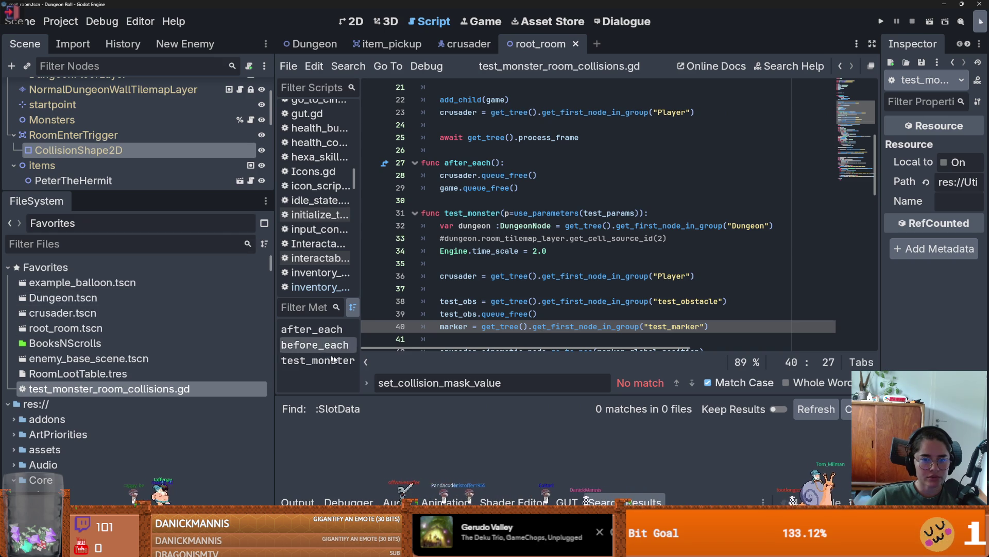
scroll(492, 262, "up", 7)
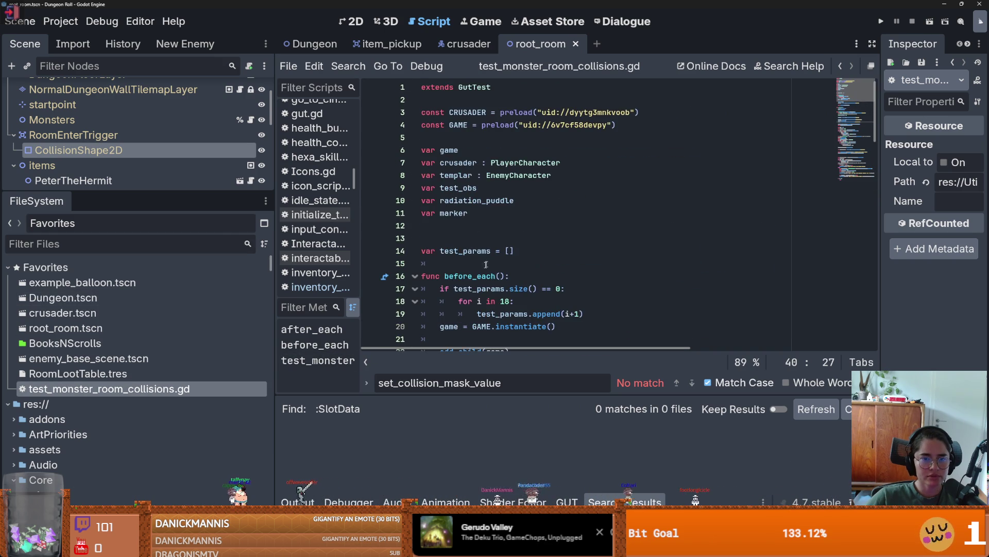
scroll(461, 237, "down", 5)
scroll(468, 259, "up", 5)
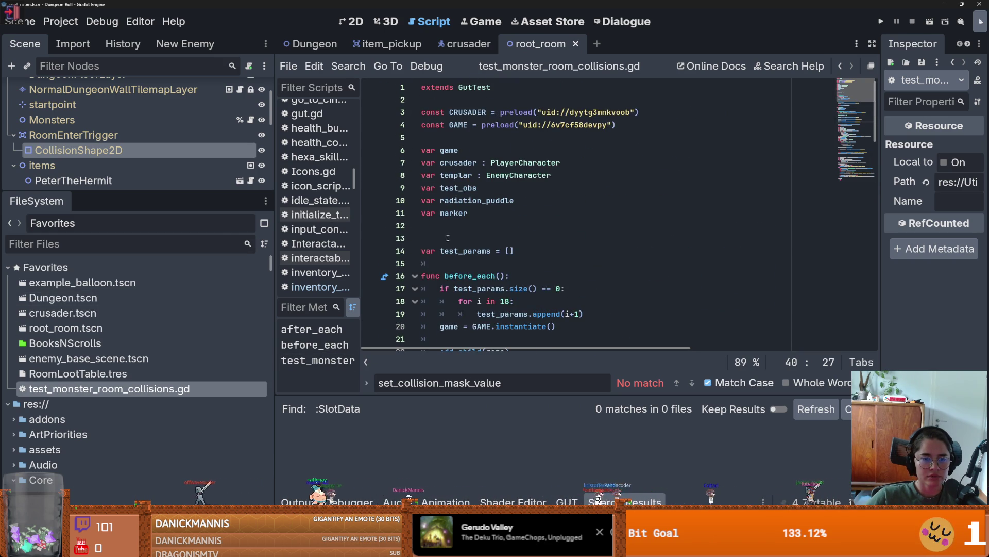
left_click(447, 240)
type("var")
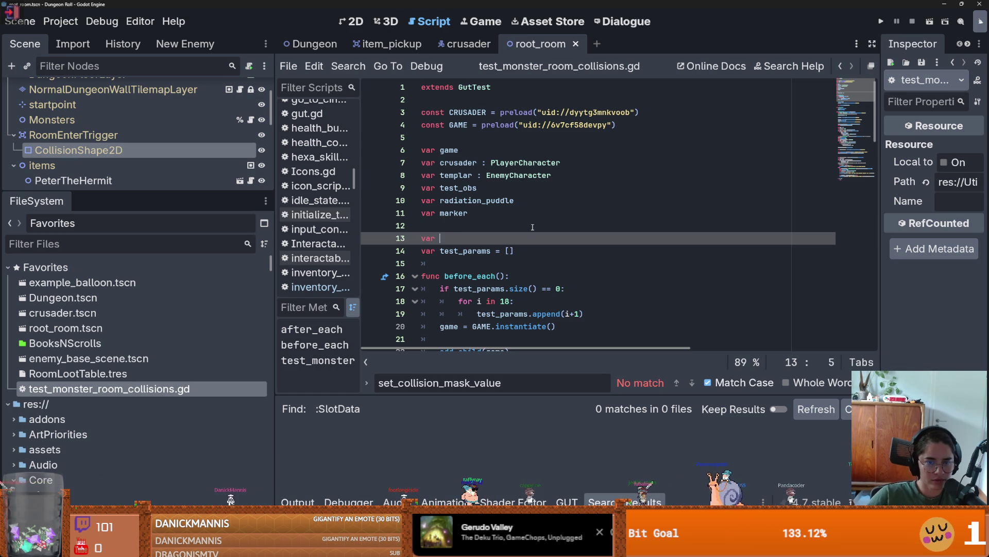
key("BackSpace")
scroll(515, 233, "down", 5)
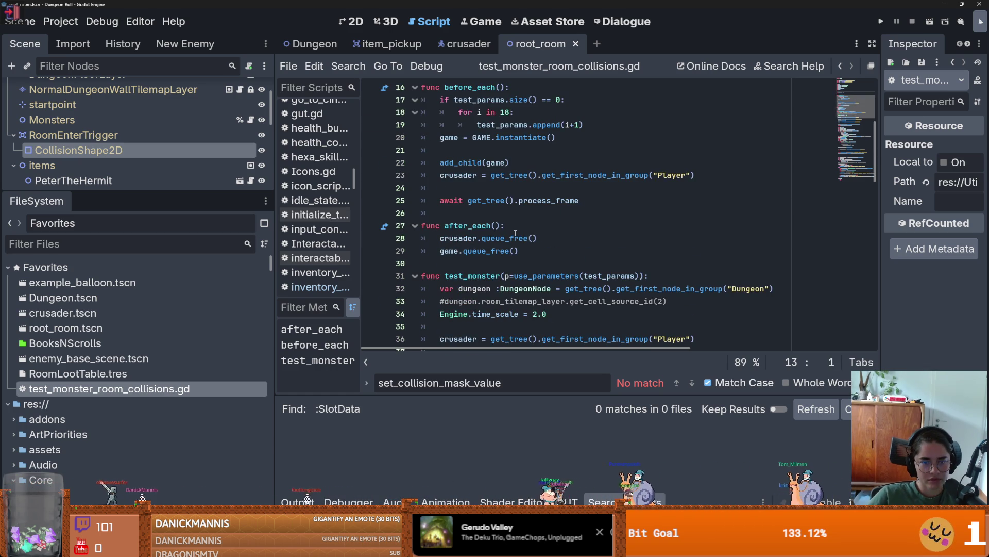
Step: Add a direction variable set to Globals.DIR.WEST at the start of test_monster
double_click(482, 276)
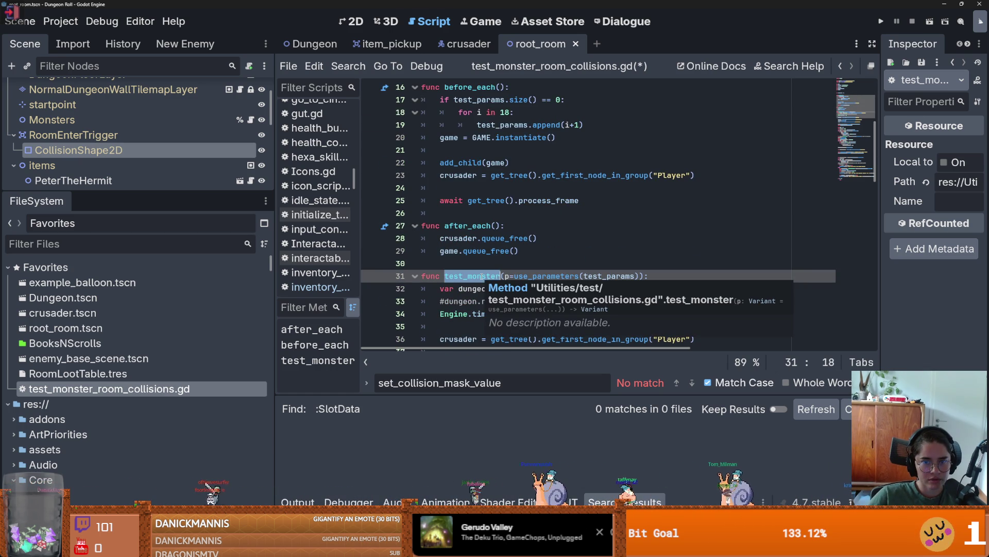
scroll(495, 274, "up", 1)
scroll(628, 241, "down", 2)
key("Return")
key("Return")
key("Return")
left_click(556, 254)
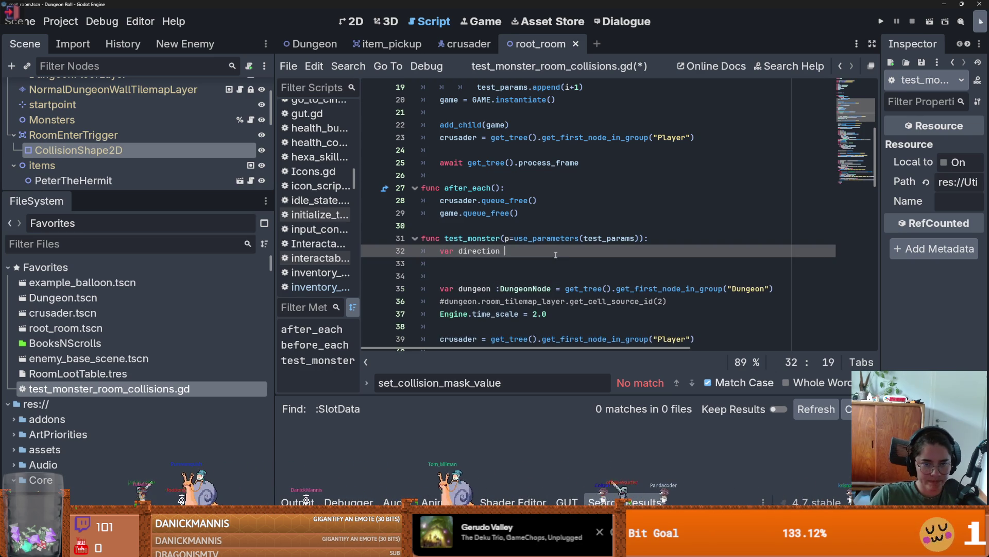
type("= D")
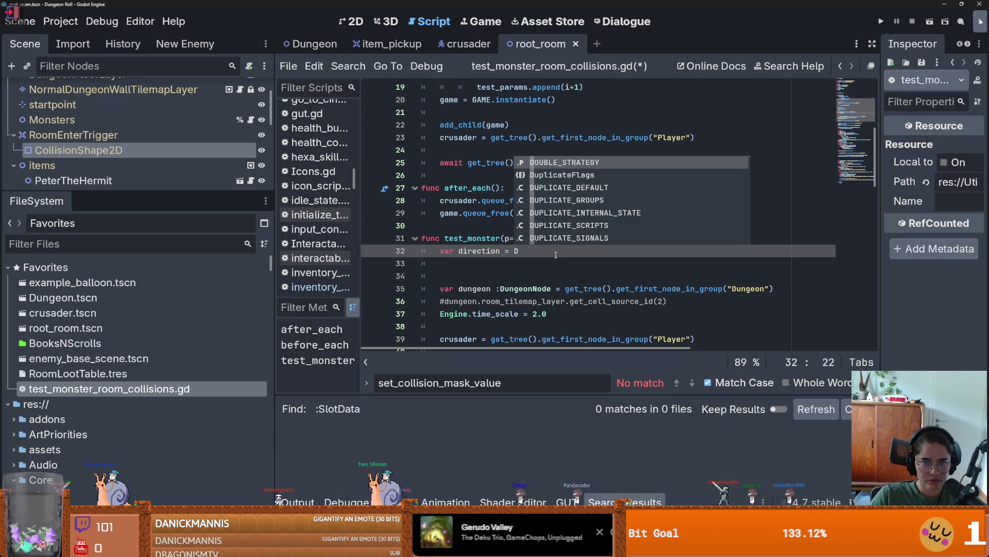
type("i")
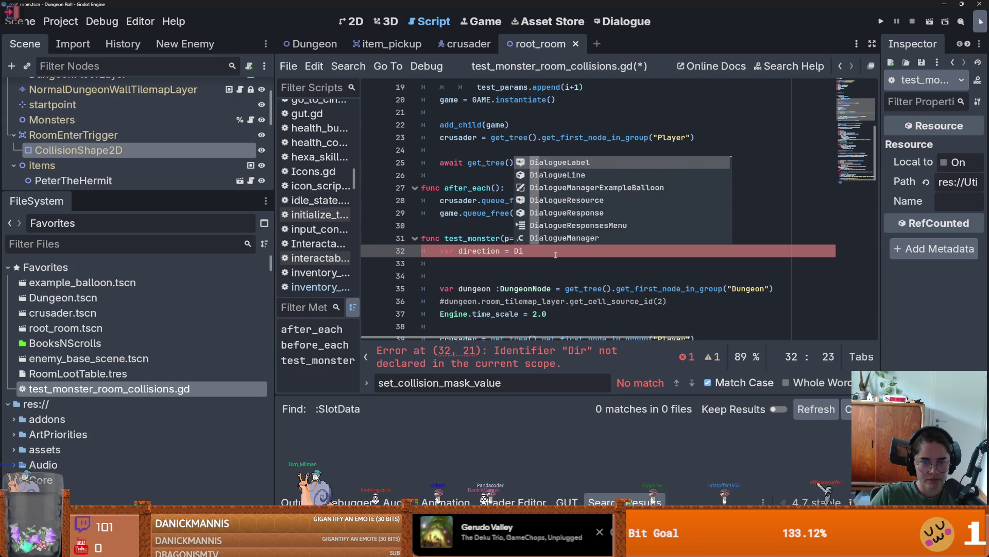
key("BackSpace")
key("BackSpace")
type("Globals.DIR.")
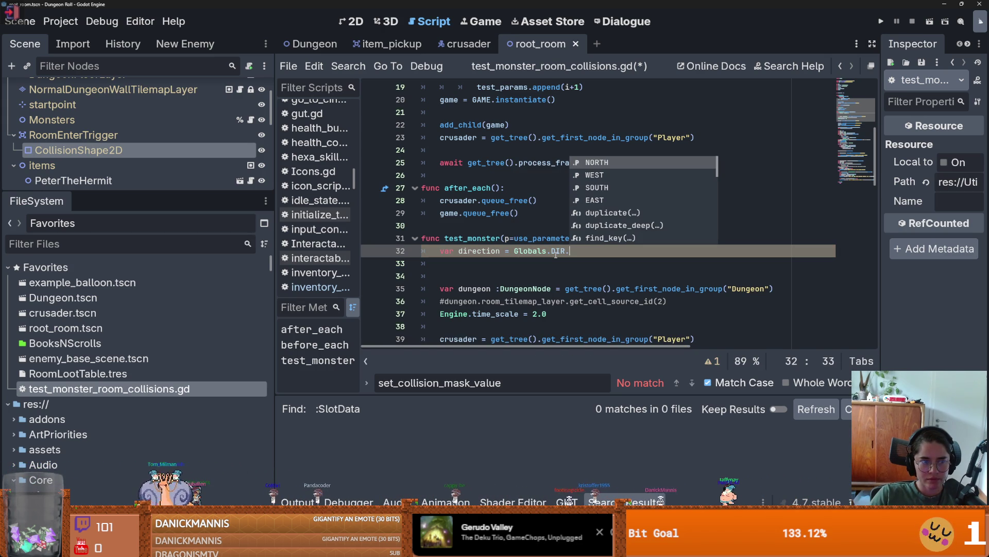
type("WEST")
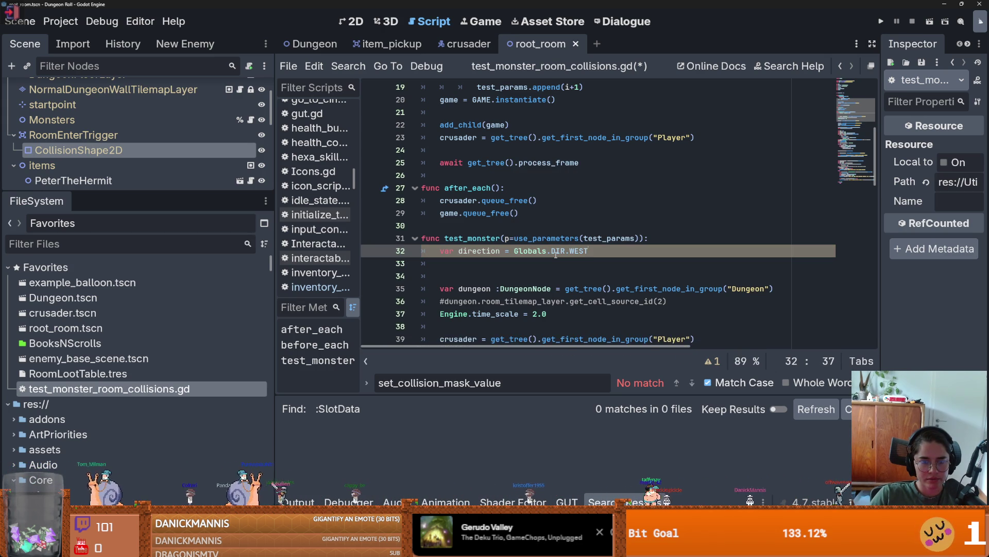
key("Return")
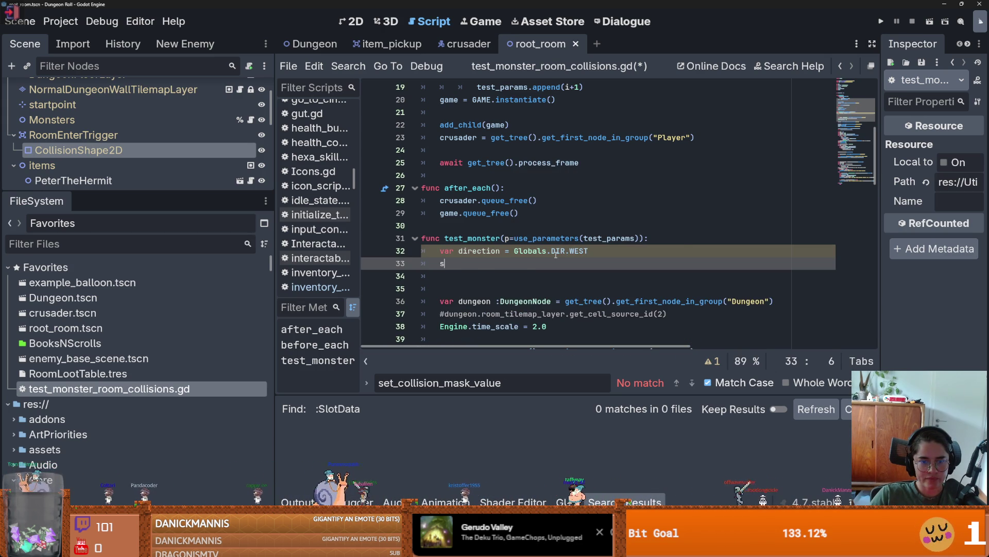
key("BackSpace")
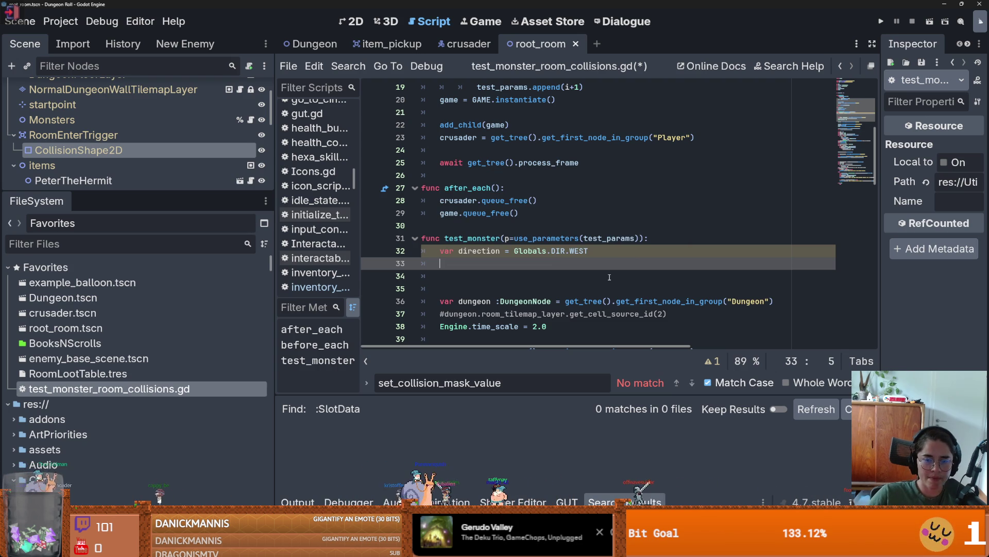
Step: Move the dungeon lookup line above the direction variable
triple_click(786, 306)
key("ctrl+x")
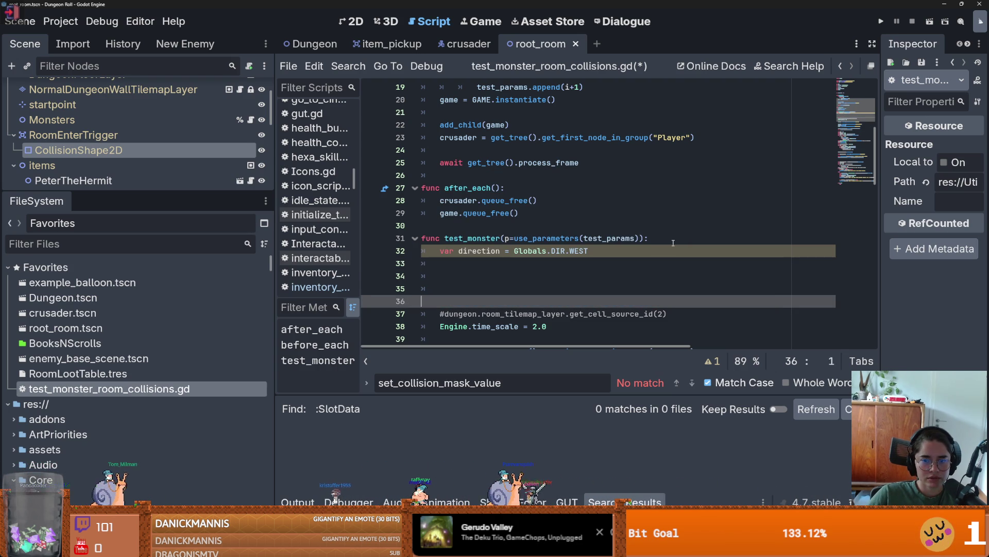
left_click(655, 240)
key("Return")
key("ctrl+v")
Step: Try a dungeon.start line below direction, erase it, and enlarge the scene tree
left_click(593, 264)
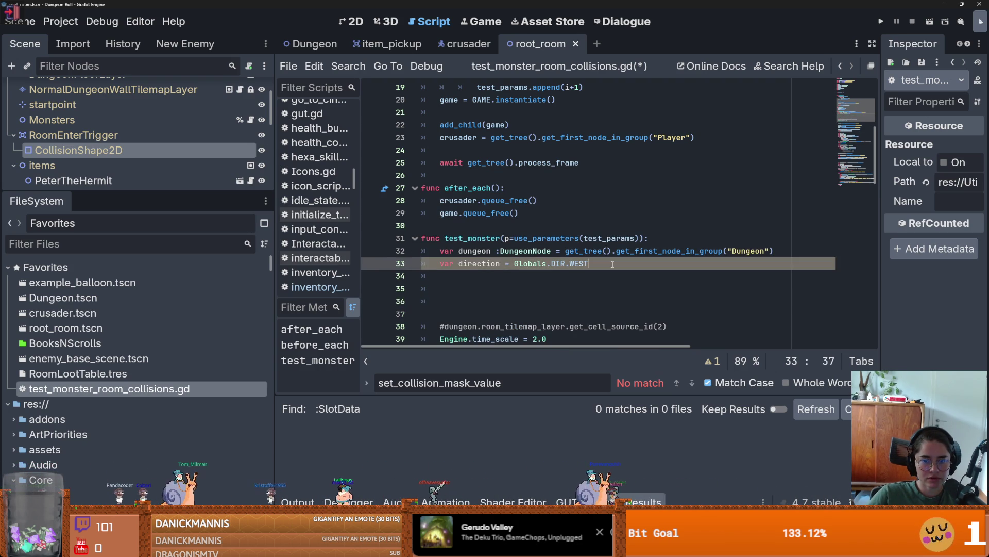
key("Return")
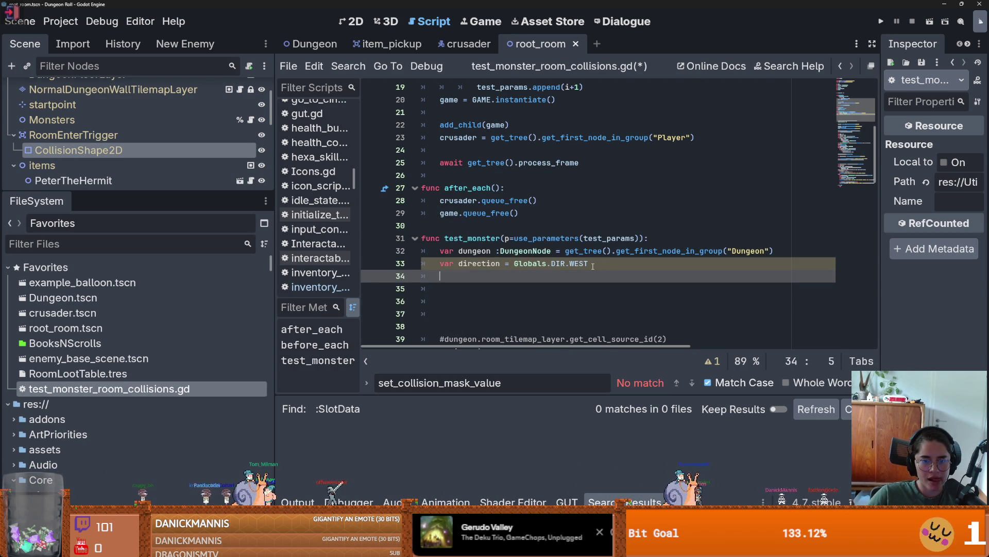
type("dun")
key("Return")
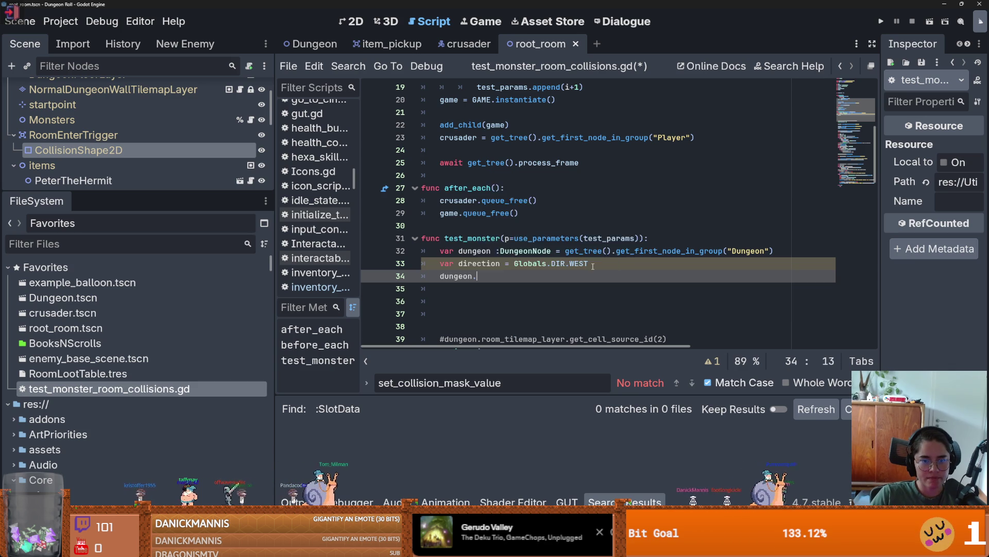
type(".start")
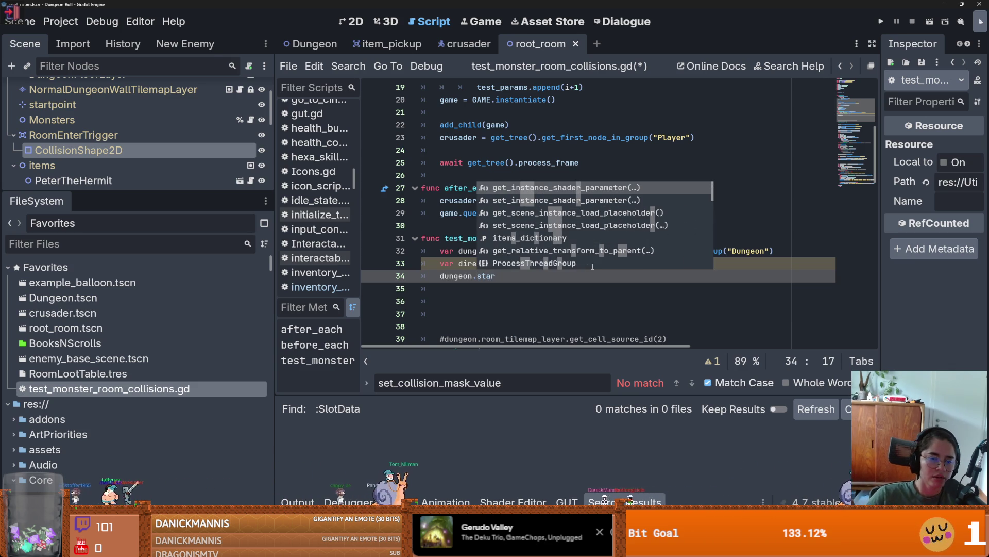
key("shift+Home")
key("BackSpace")
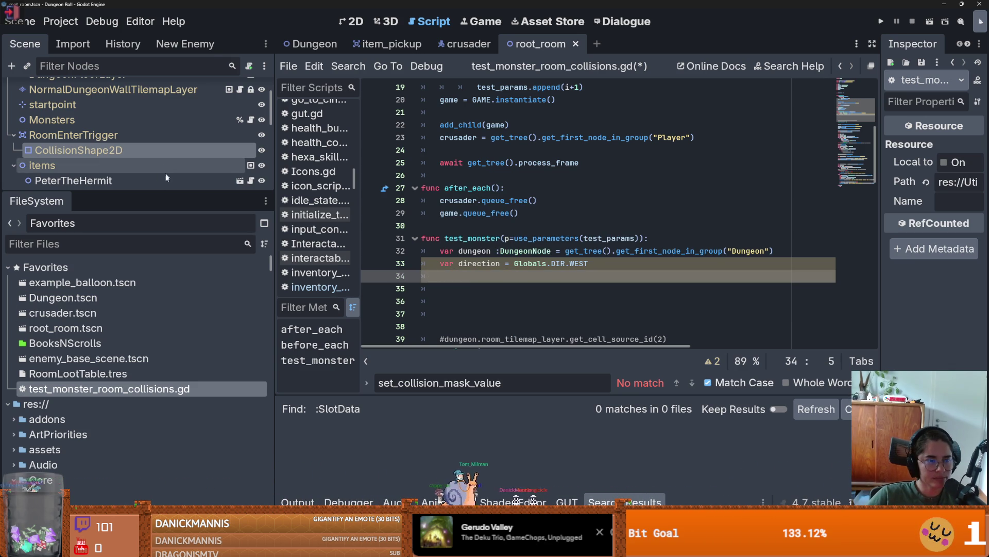
left_click_drag(170, 192, 170, 380)
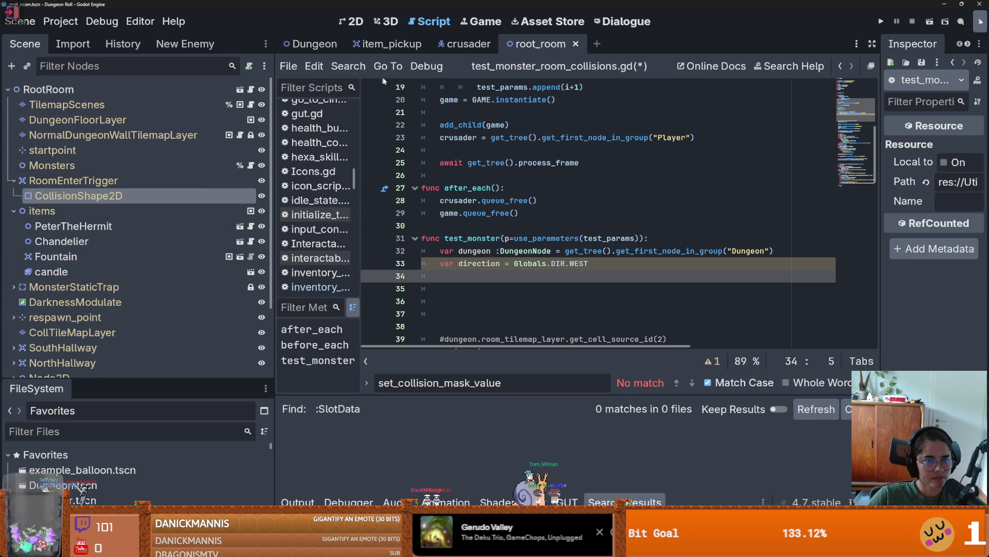
Step: Check how arena.gd places the player at player_spawn_marker, then reopen the collision test script
left_click(312, 44)
scroll(419, 129, "up", 15)
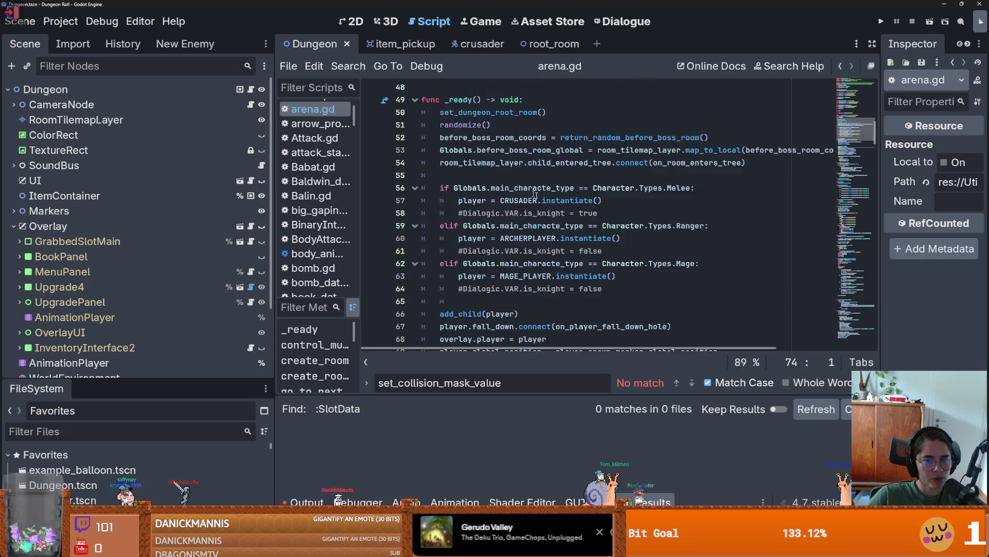
scroll(552, 208, "up", 7)
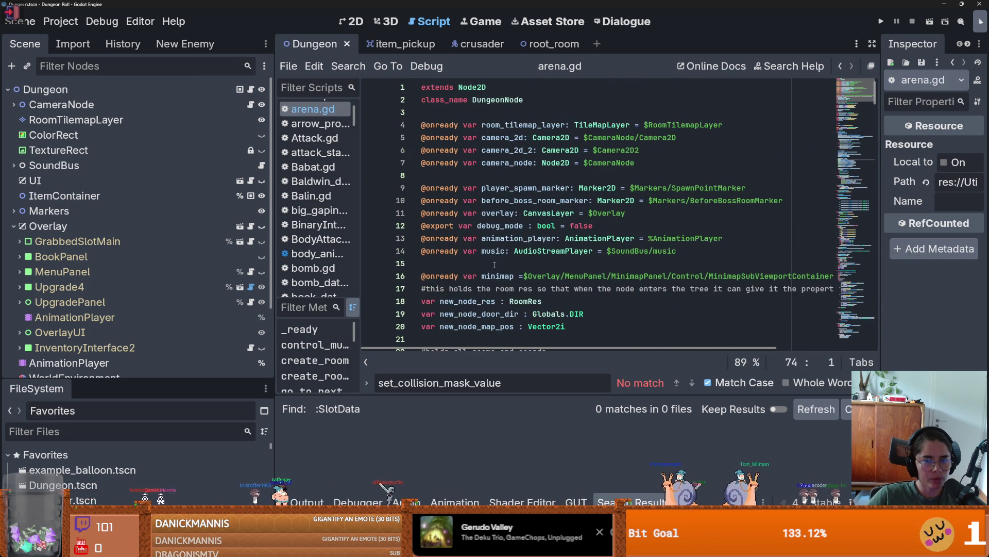
scroll(493, 251, "down", 15)
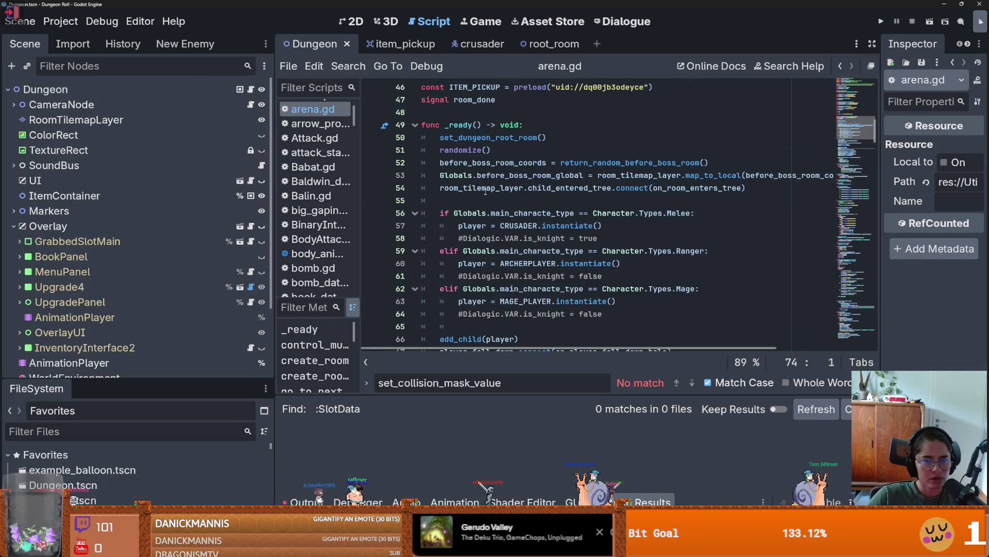
scroll(500, 237, "down", 3)
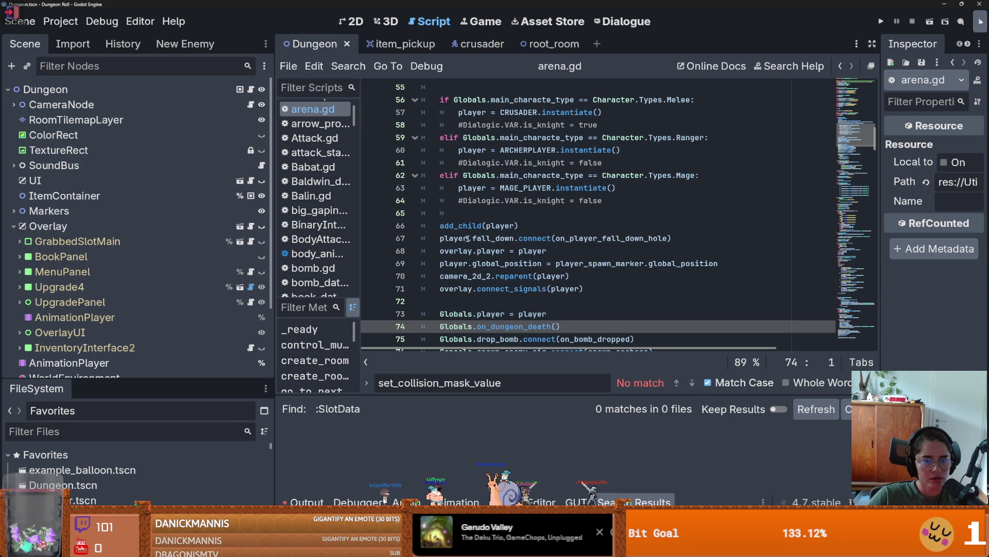
double_click(454, 238)
double_click(601, 264)
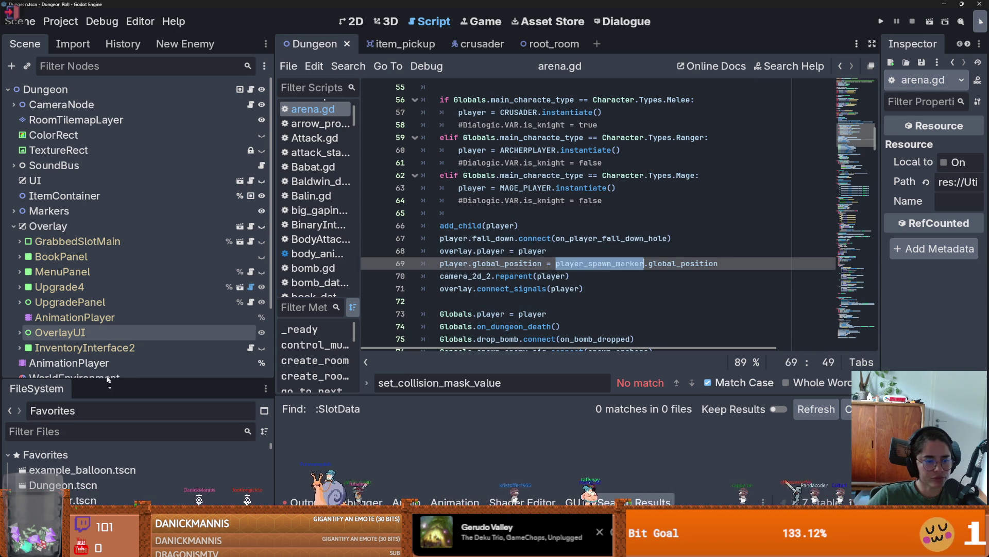
left_click_drag(113, 378, 113, 157)
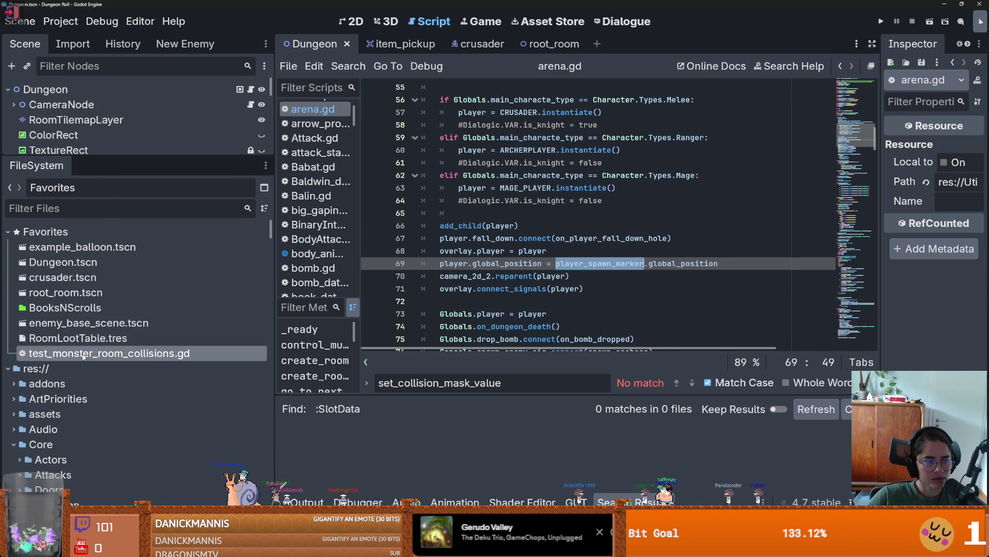
double_click(104, 353)
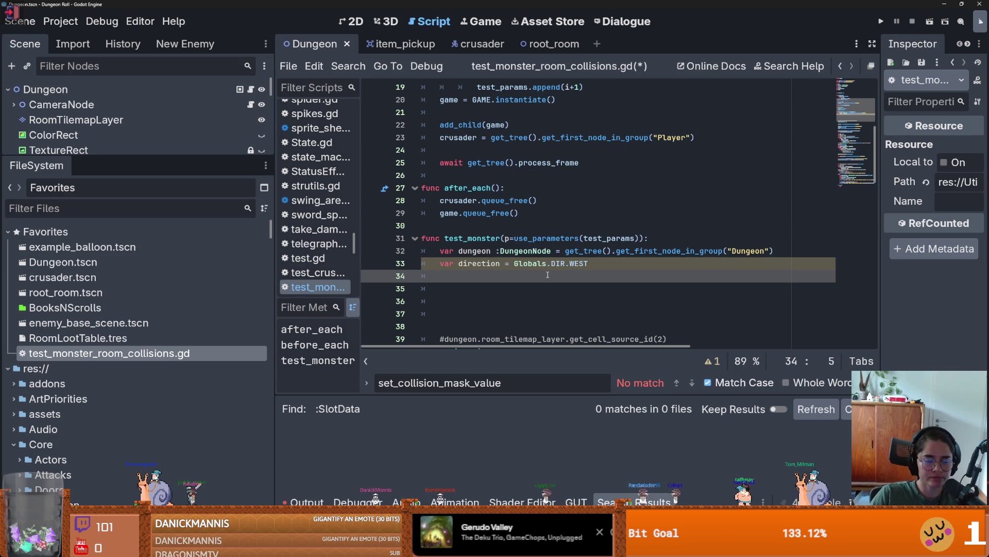
Step: Write dungeon.player_spawn_marker.global_position in test_monster
type("pl")
key("BackSpace")
key("BackSpace")
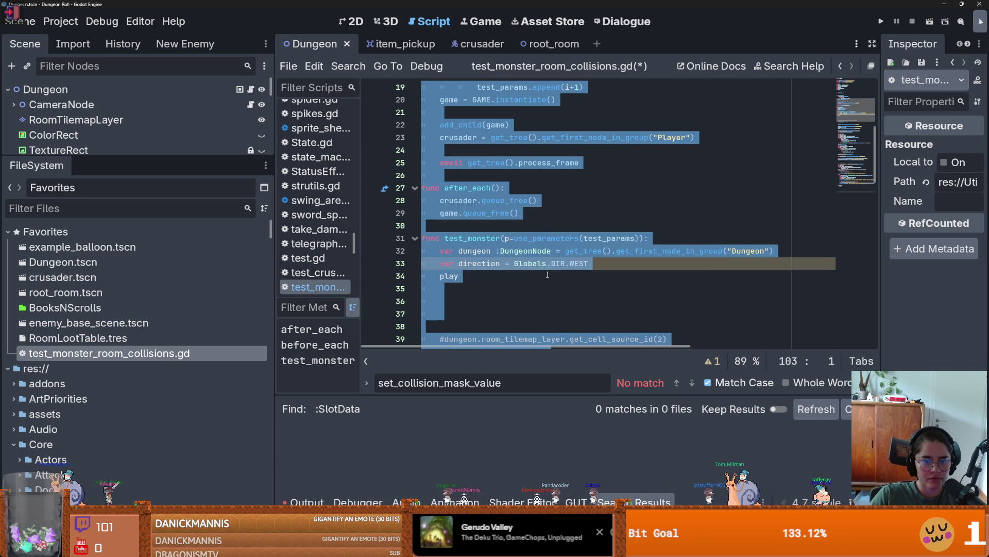
type("dungeon.pl")
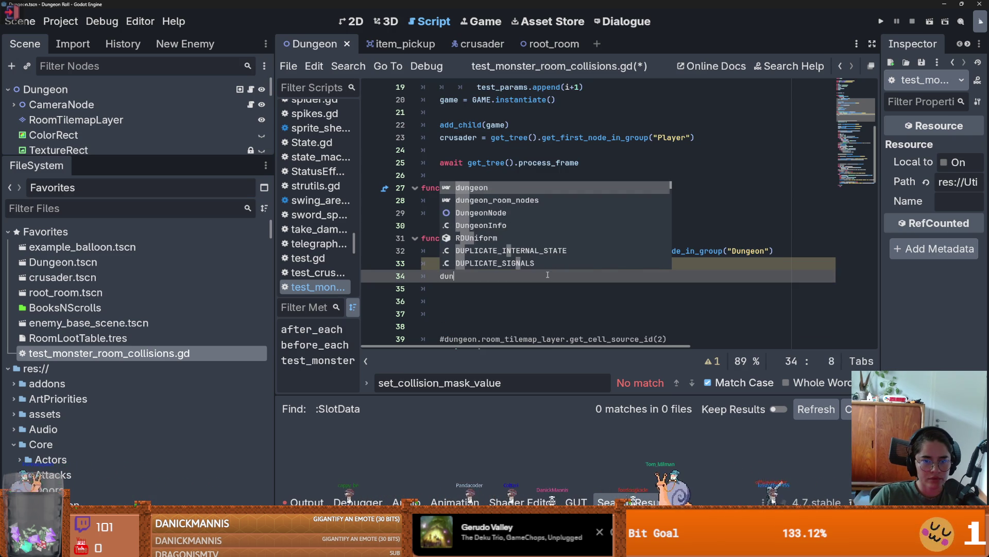
key("Down")
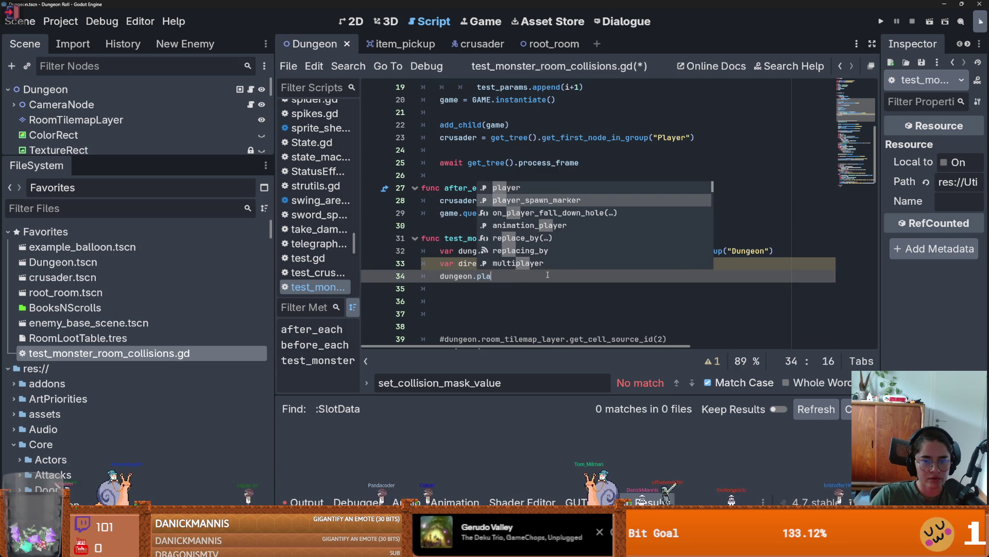
key("Return")
type(".gl")
key("Return")
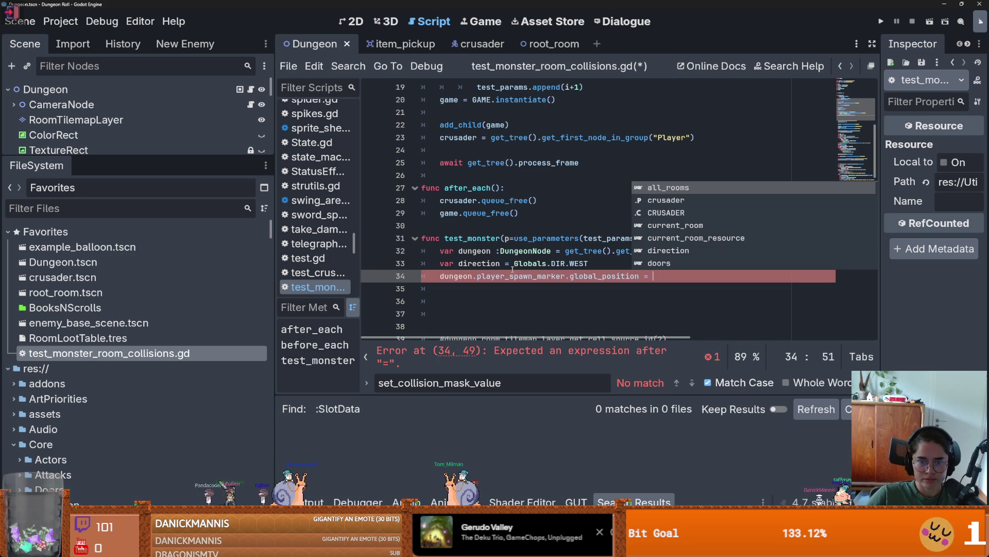
Step: Put that line under a Globals.DIR.WEST case of match(direction), then view the 2D workspace
key("ctrl+shift+Return")
type("matc")
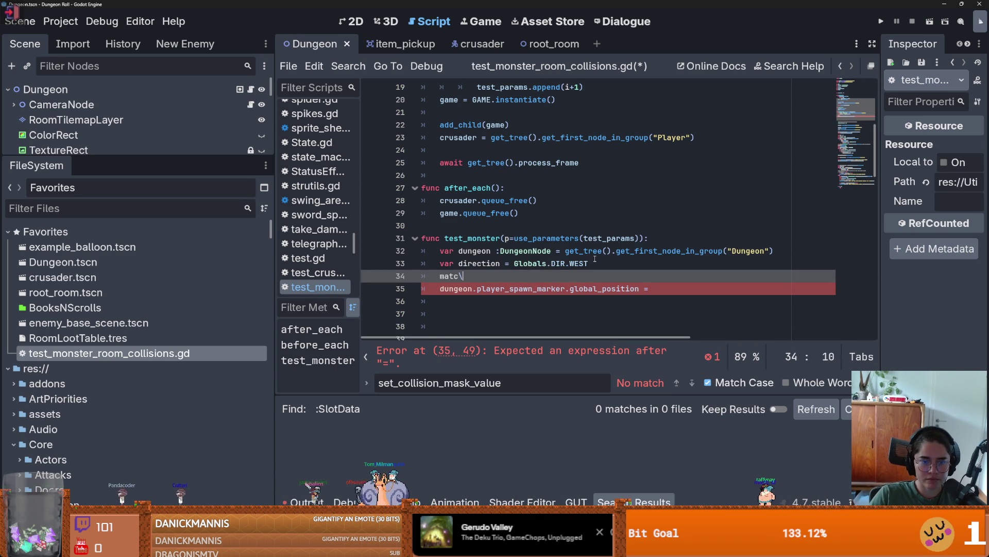
type("h(di")
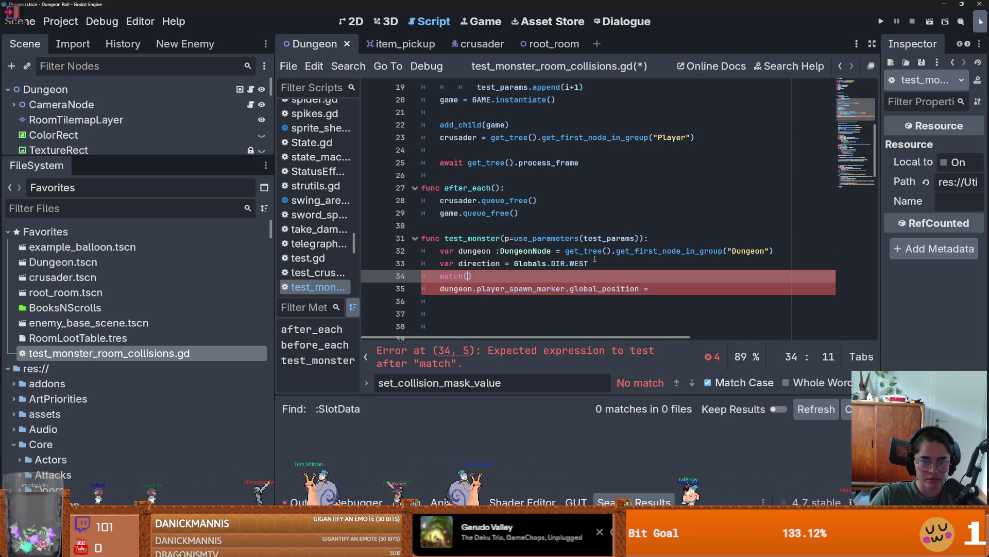
key("Return")
type(")")
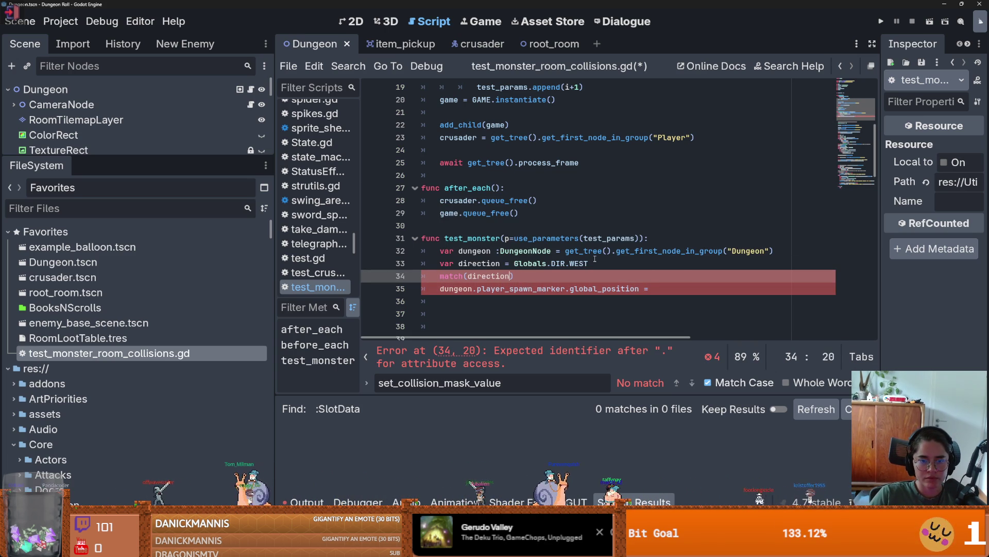
key("Return")
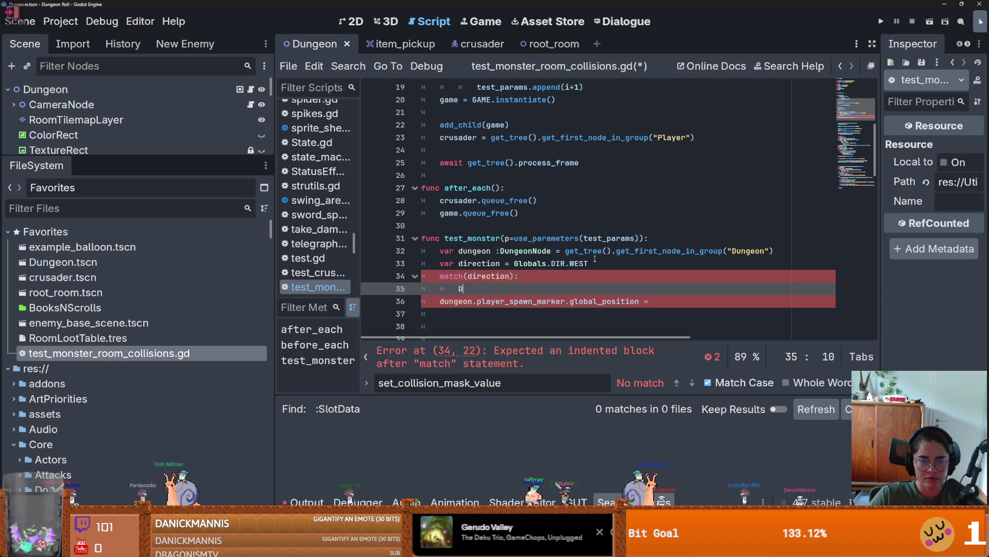
type("Globals.")
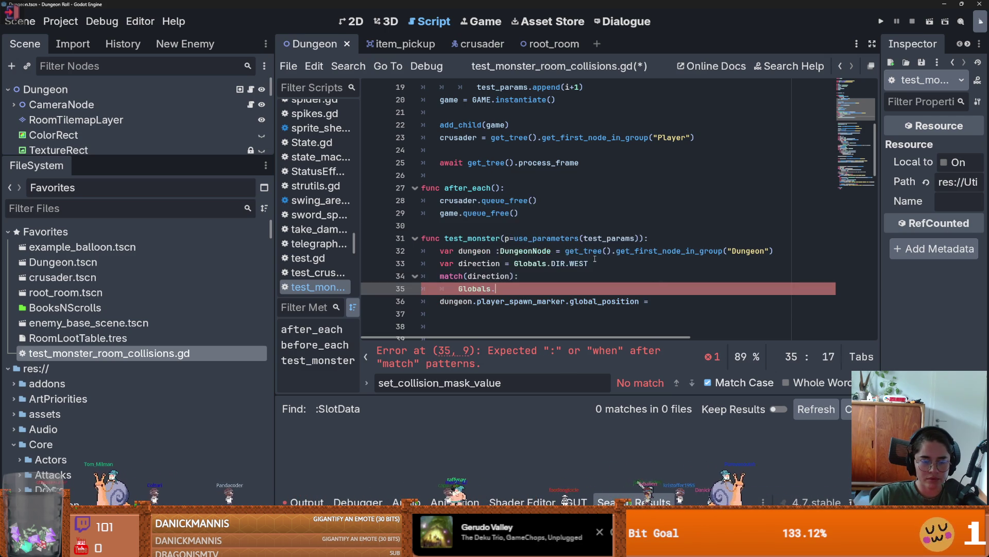
type("DIR.WEST:")
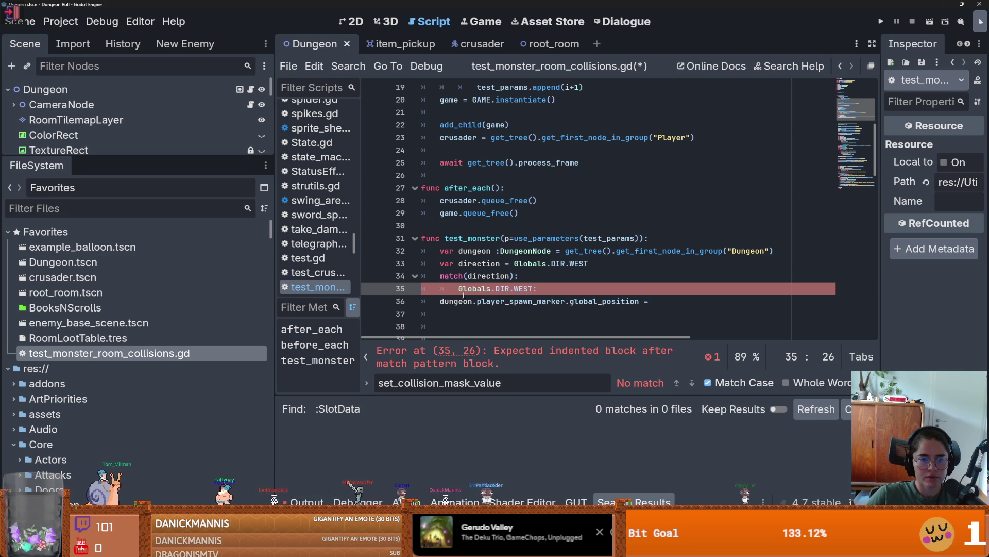
left_click(440, 301)
key("Tab")
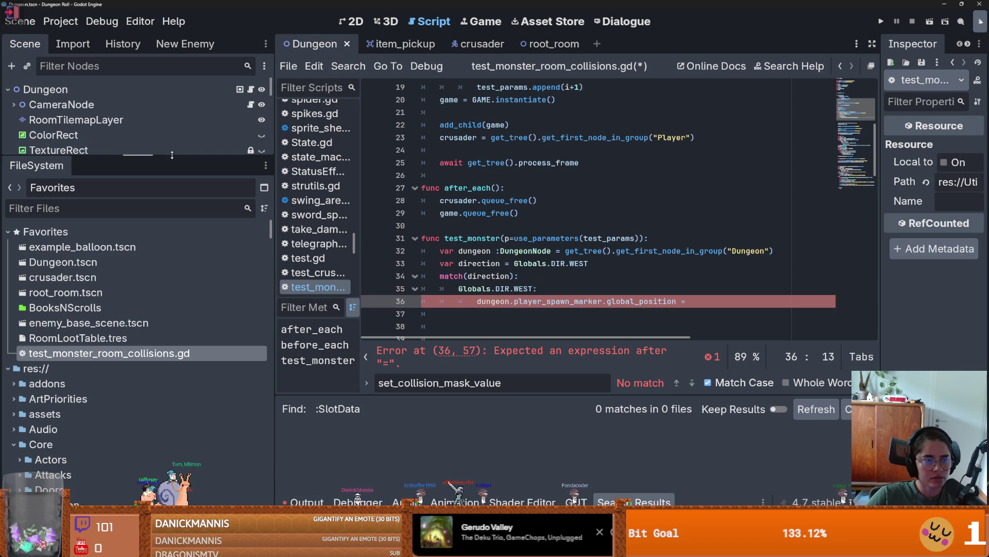
left_click_drag(111, 157, 111, 323)
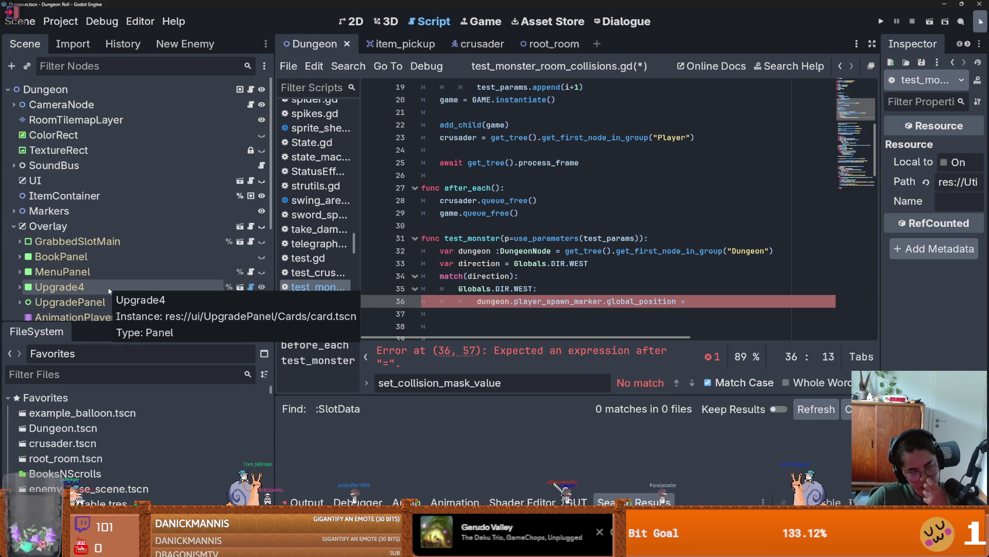
scroll(107, 267, "down", 5)
key("ctrl+F1")
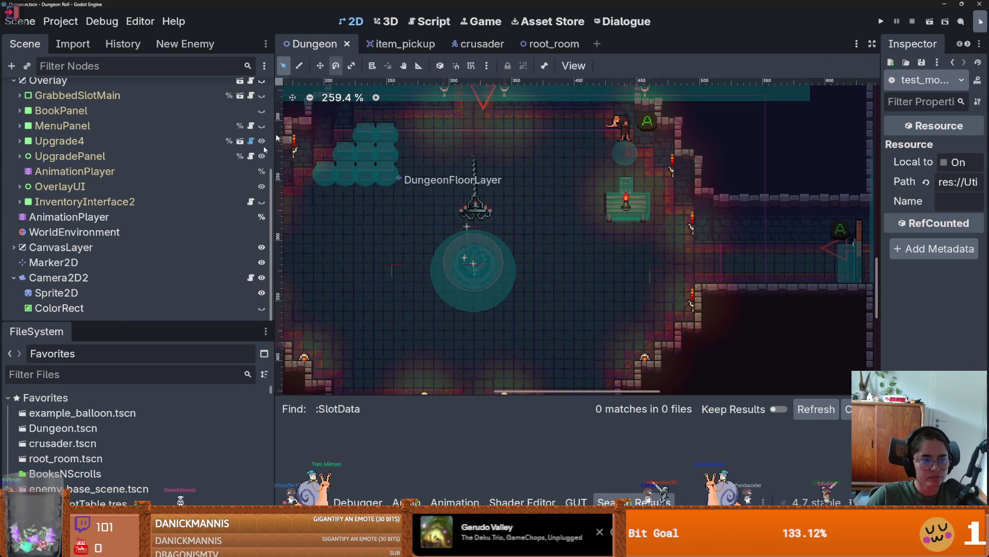
Step: Open the monster room collision test script
scroll(773, 247, "down", 3)
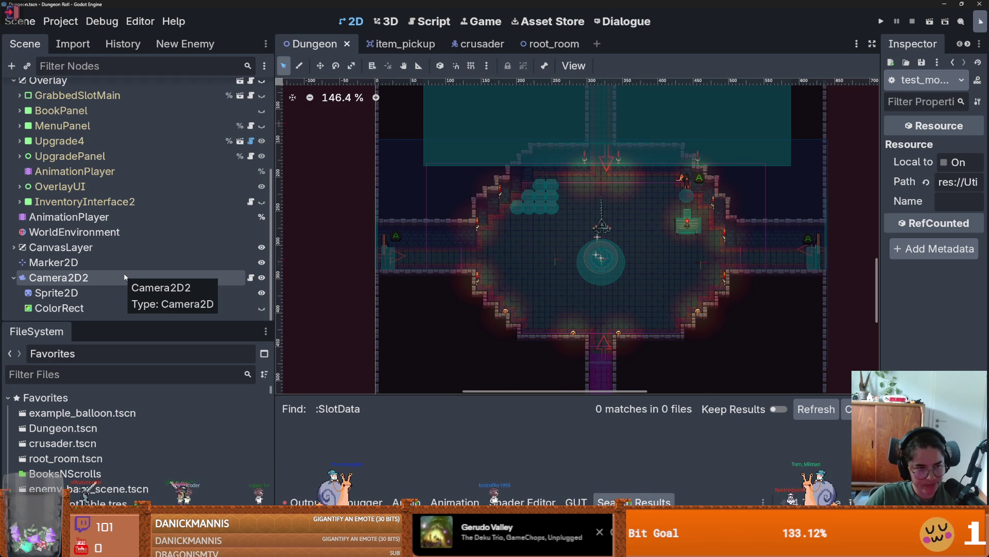
scroll(130, 454, "down", 3)
double_click(129, 474)
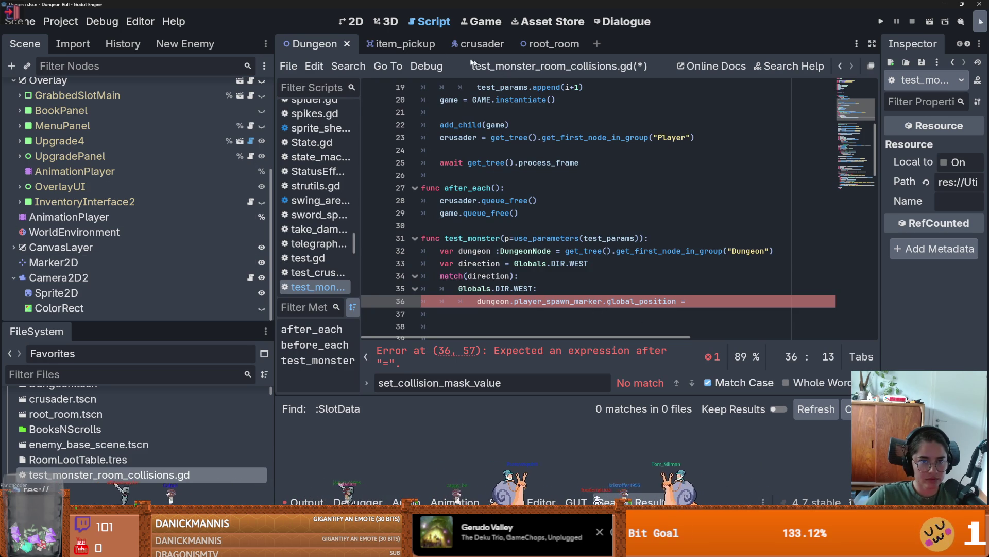
Step: In root_room, collapse the RoomEnterTrigger and items branches and check startpoint's x position
left_click(549, 44)
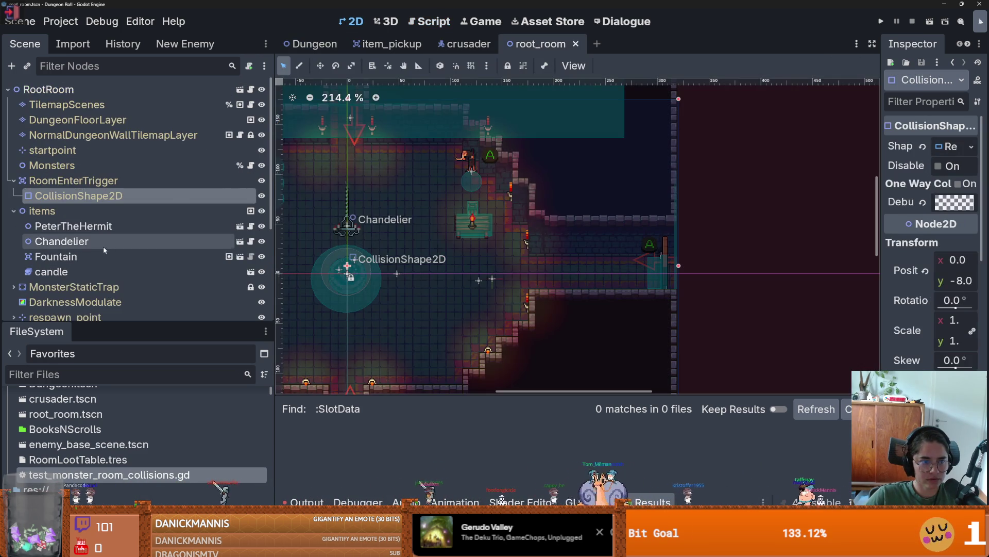
left_click(14, 180)
left_click(13, 210)
scroll(68, 225, "down", 2)
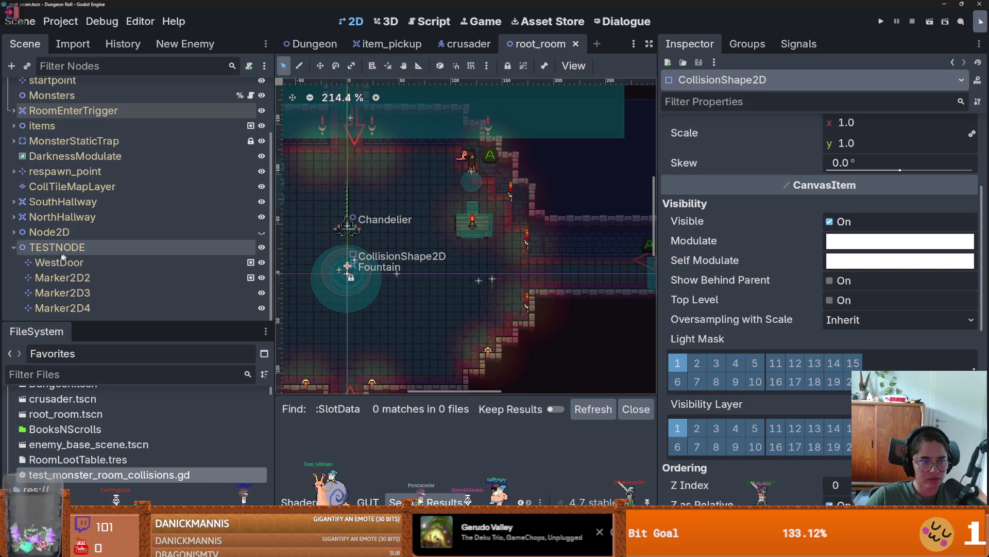
scroll(82, 206, "up", 3)
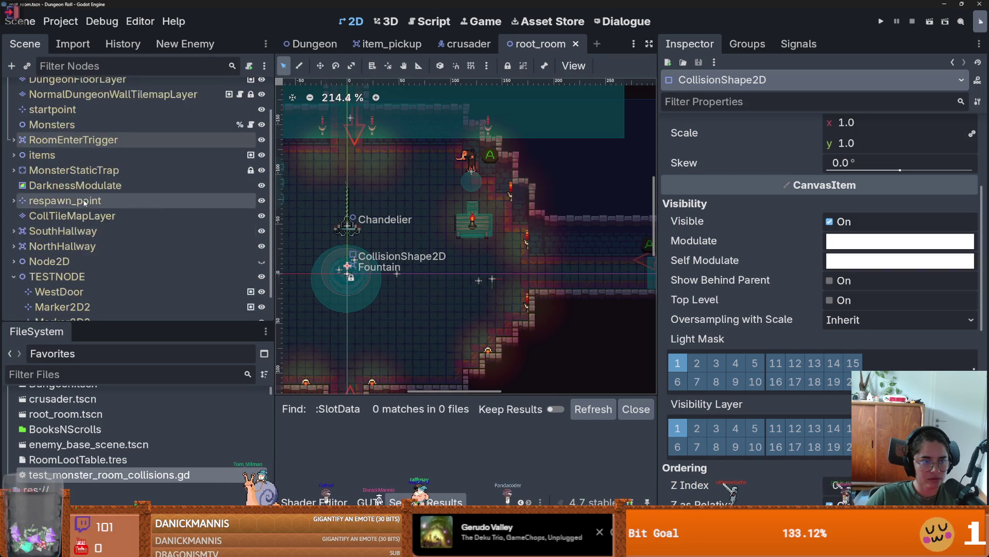
left_click(79, 149)
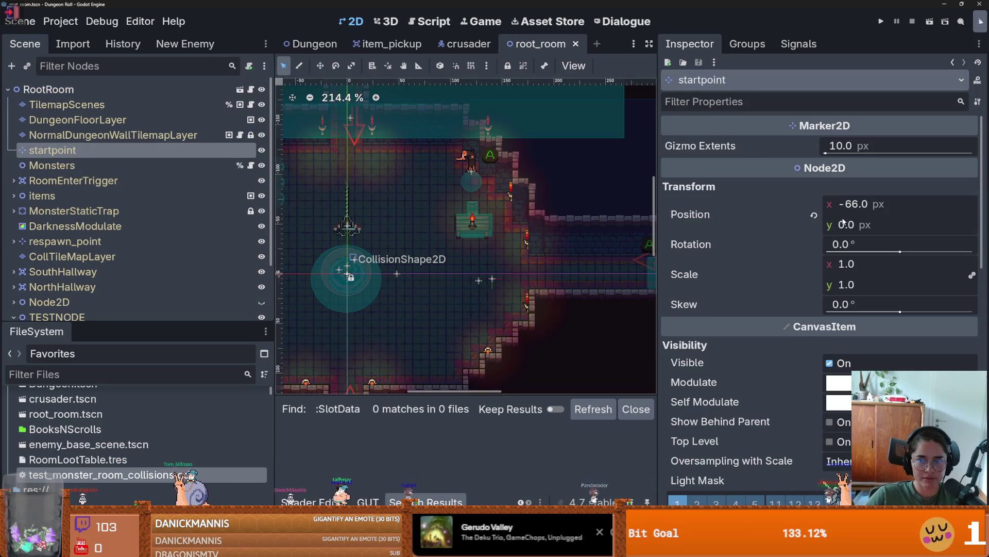
left_click(857, 205)
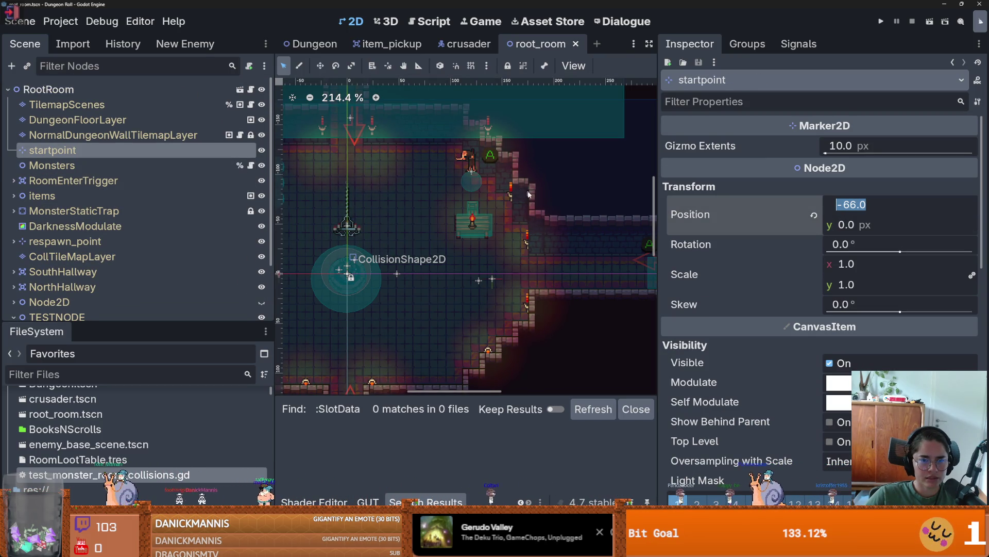
scroll(525, 203, "down", 5)
scroll(525, 203, "down", 3)
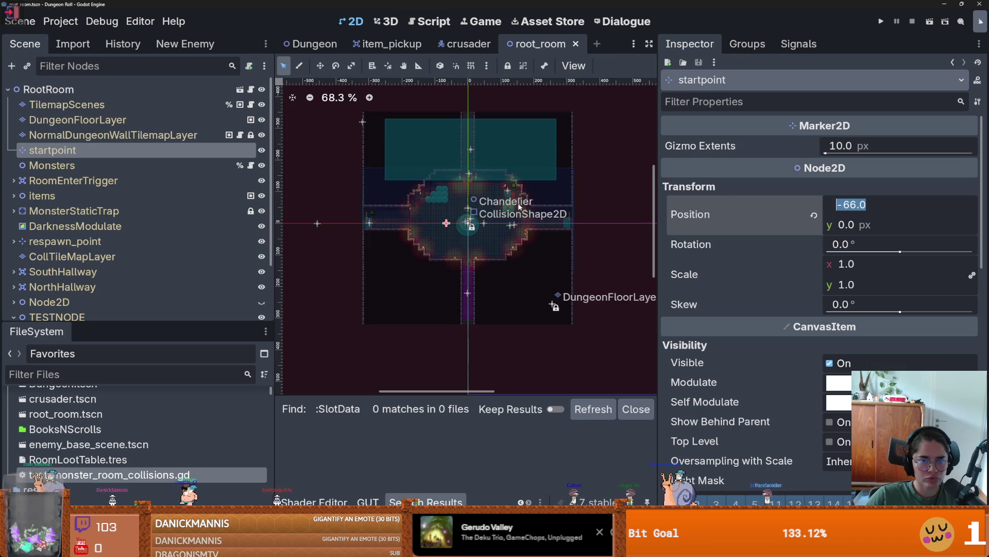
scroll(520, 205, "down", 2)
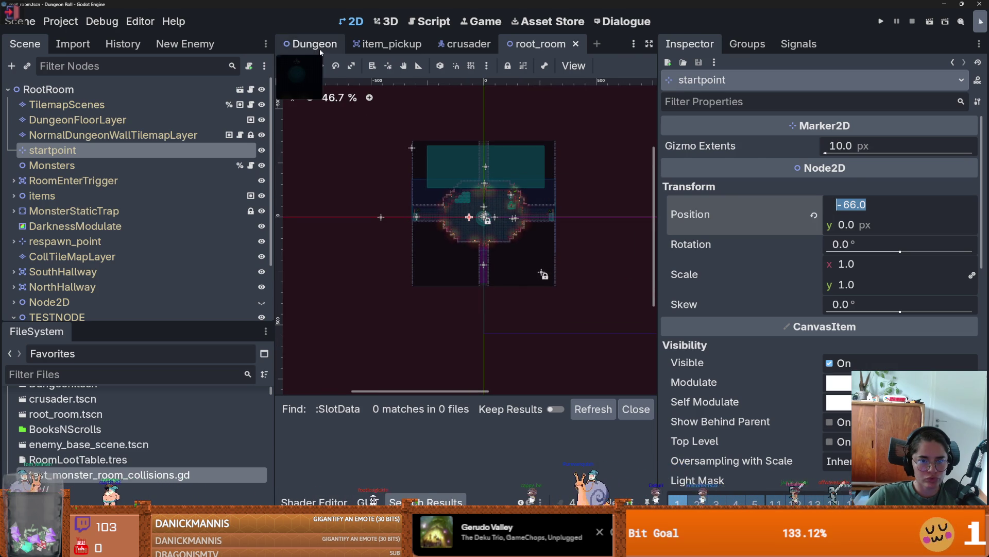
Step: Bring up arena.gd's player spawn code at line 69 from the Dungeon scene
left_click(315, 44)
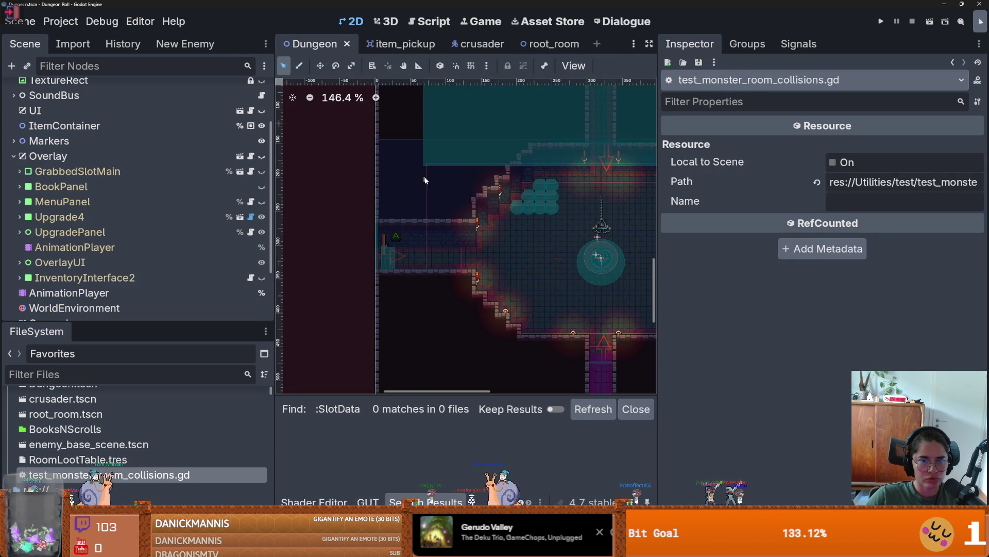
scroll(242, 221, "up", 3)
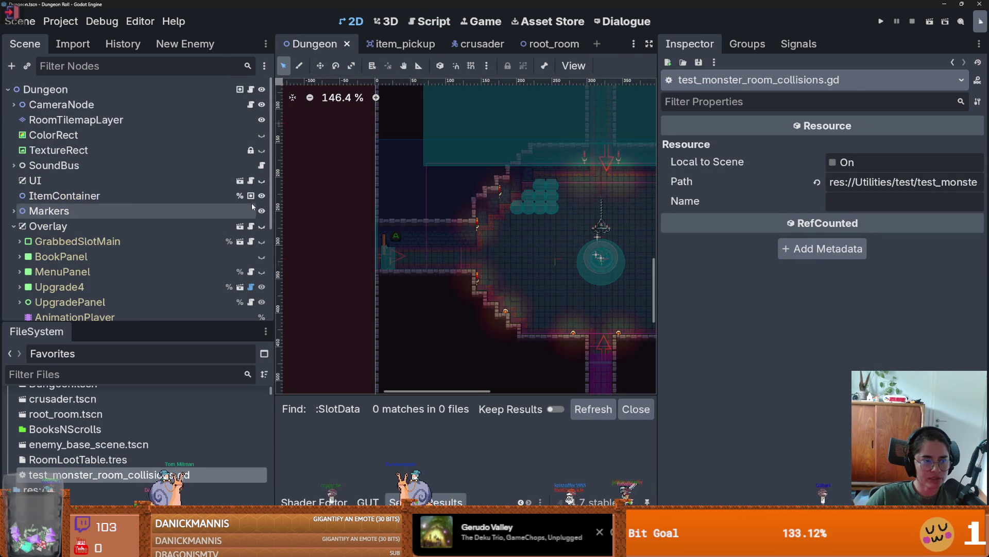
left_click(251, 90)
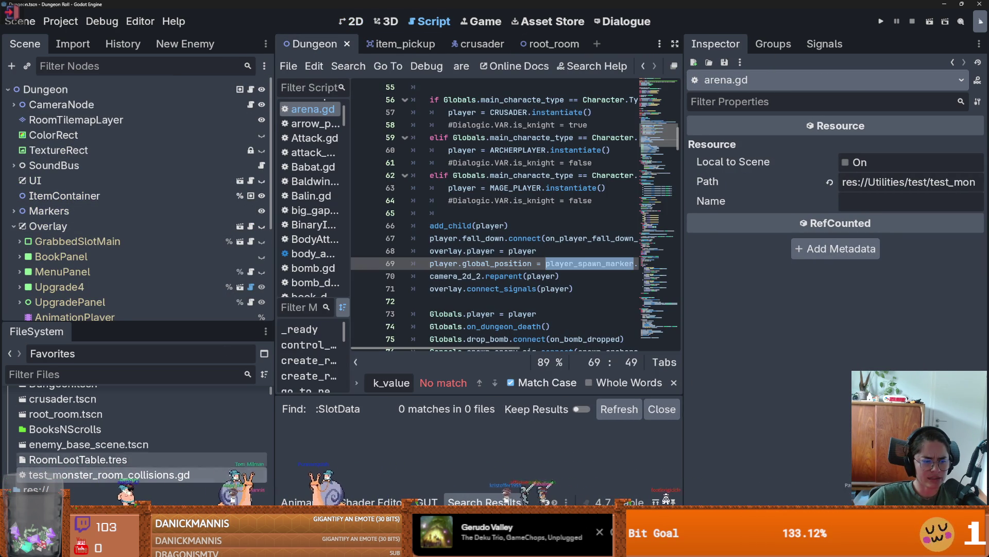
Step: Widen the panel and read the startpoint's x position in root_room
double_click(231, 472)
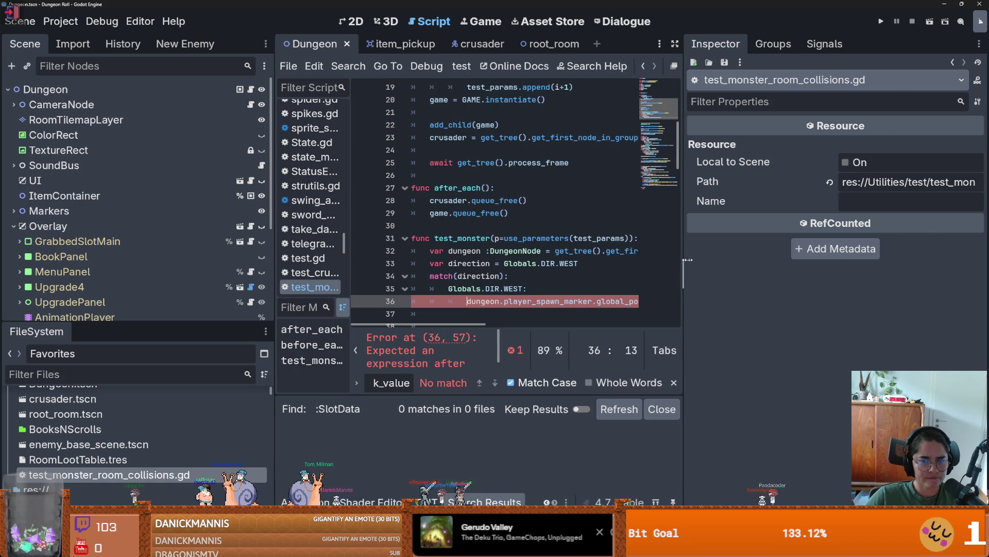
left_click_drag(683, 261, 880, 260)
scroll(567, 232, "down", 3)
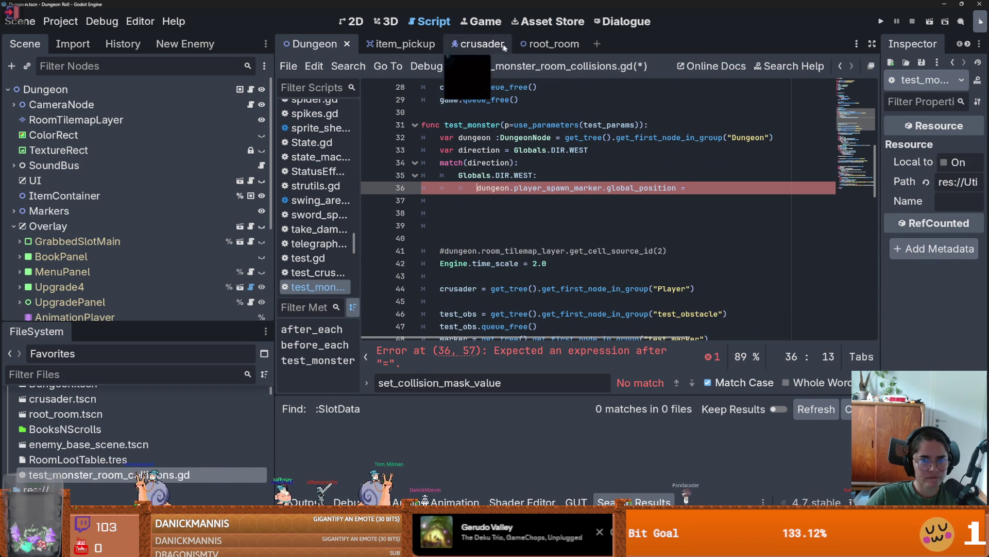
left_click(548, 44)
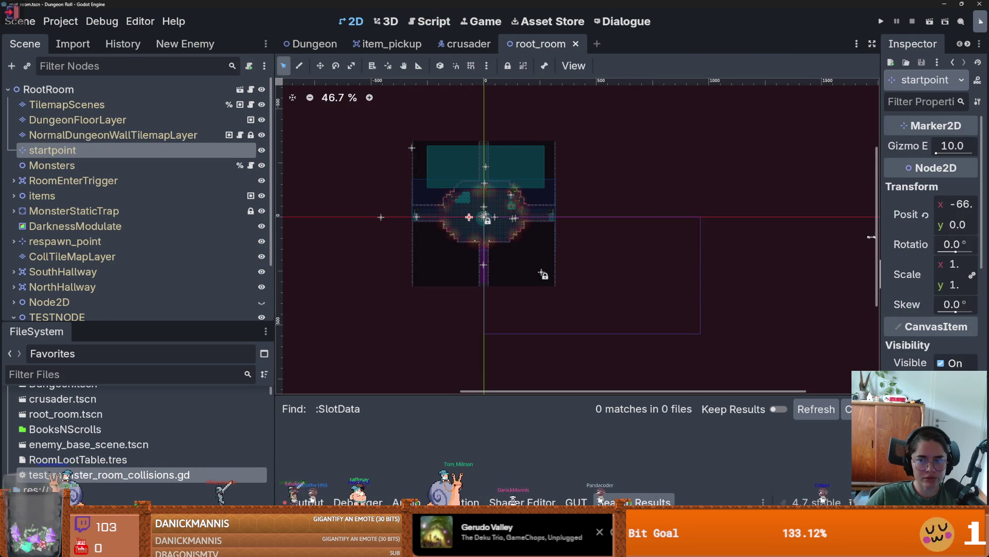
left_click_drag(878, 237, 687, 238)
left_click(861, 205)
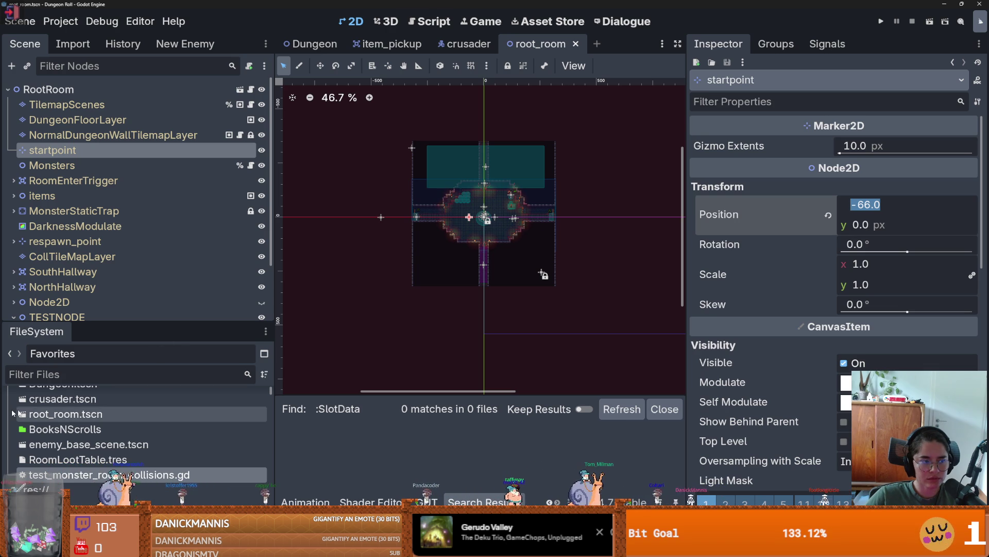
Step: Change line 36's global_position to position = Vector2(-66.0,0) and save the script
double_click(187, 475)
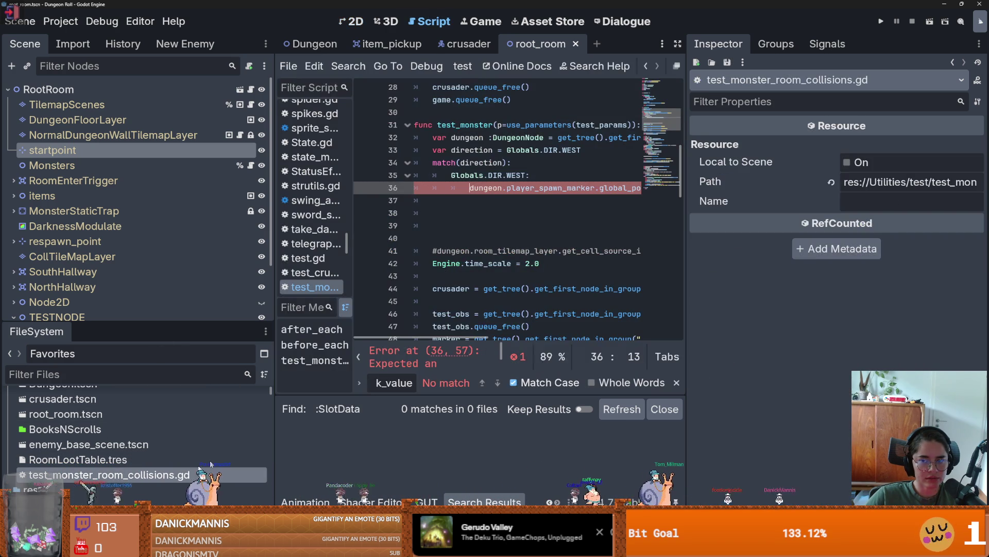
double_click(592, 187)
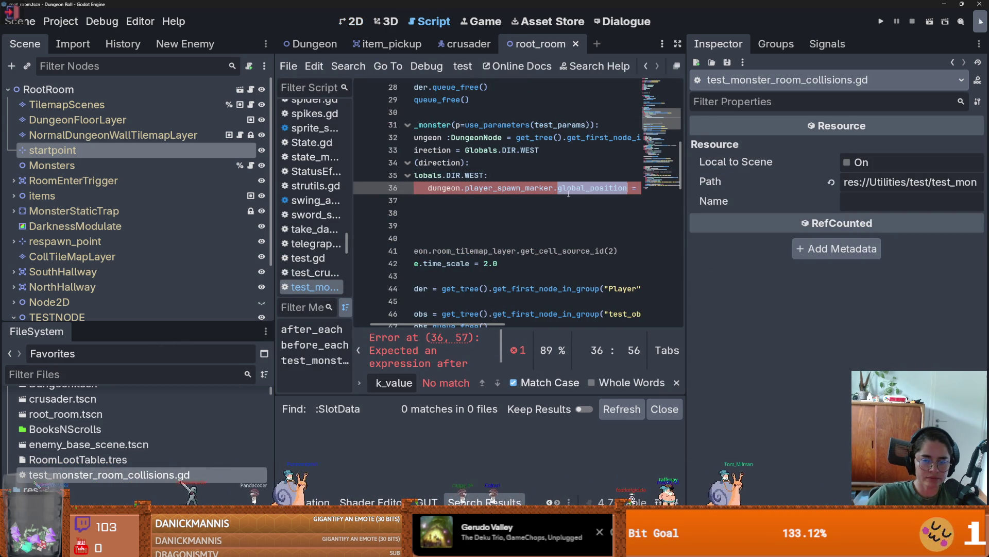
type("po")
key("Return")
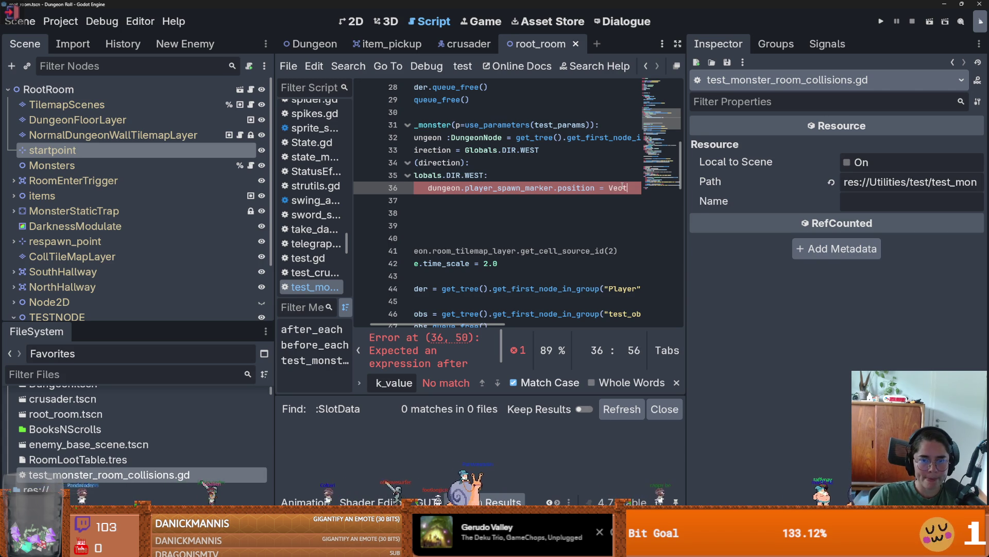
key("Return")
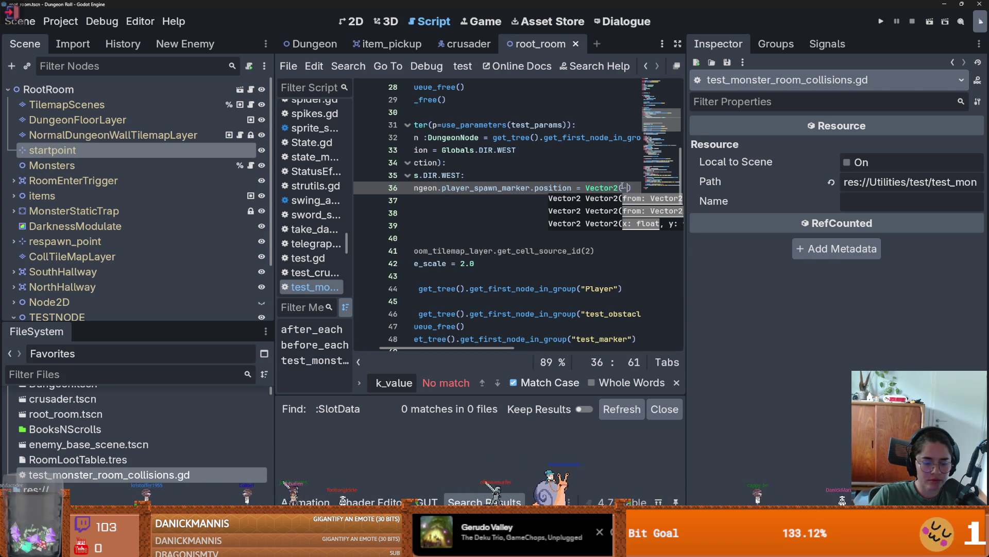
type("-66.0,0")
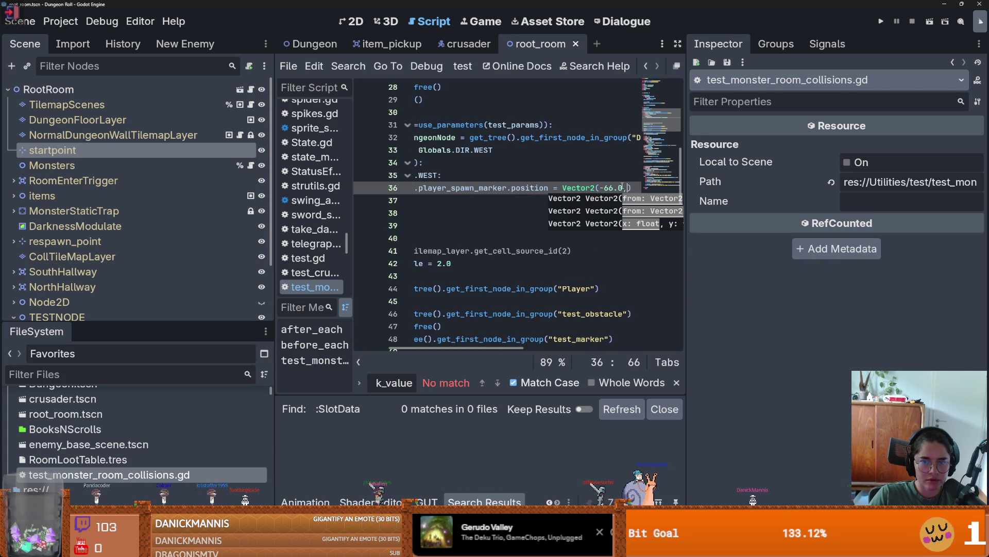
key("ctrl+s")
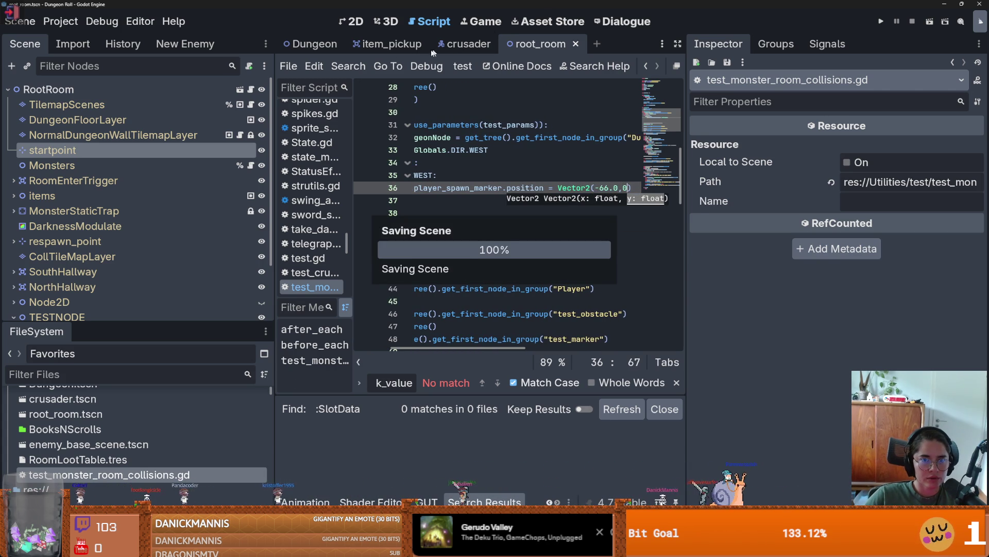
left_click(353, 21)
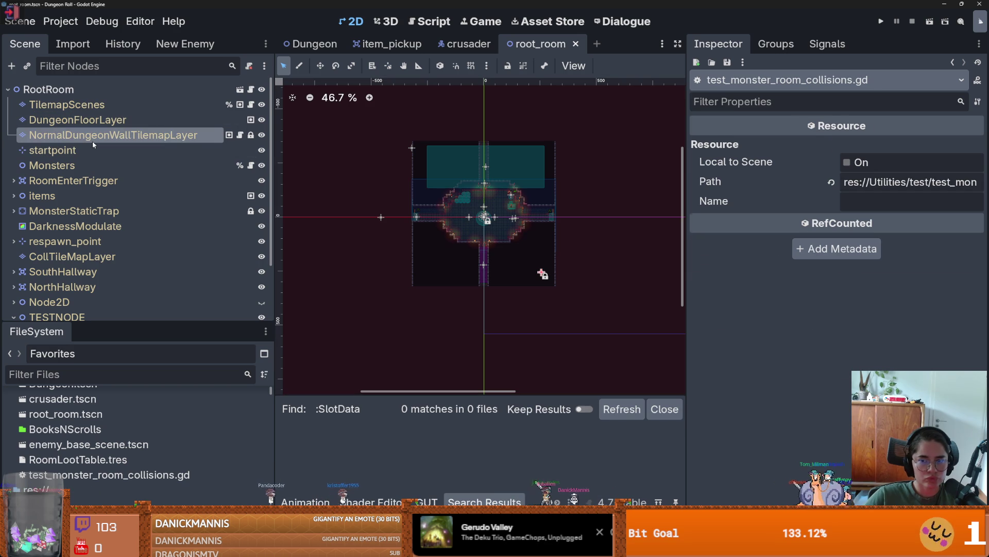
Step: Place the startpoint marker at x 0, y -66 and save root_room
left_click(94, 138)
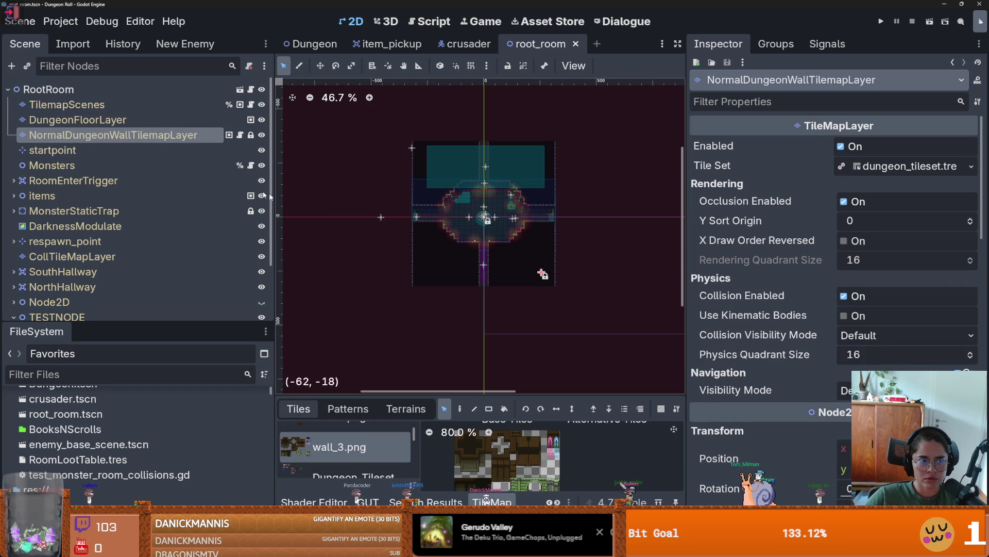
left_click(52, 150)
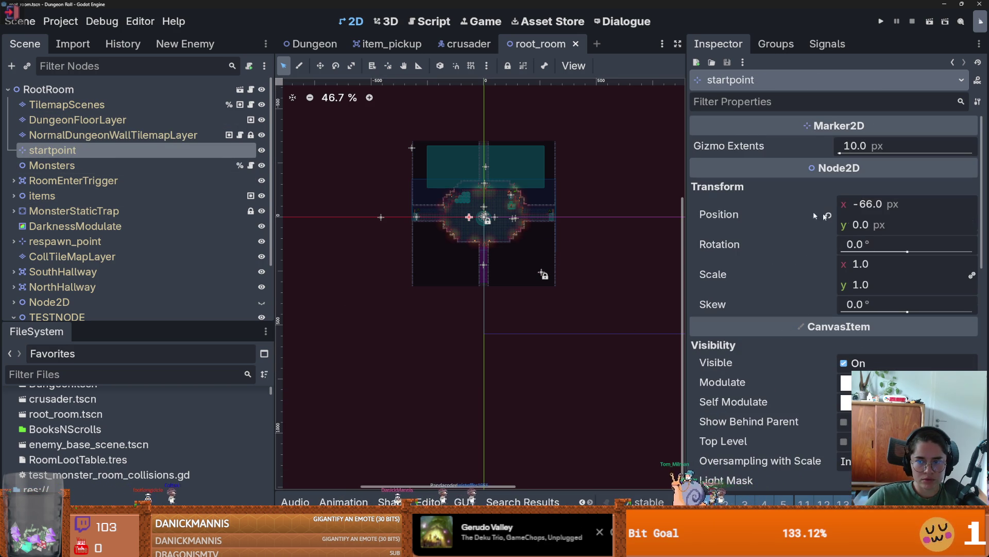
scroll(528, 237, "up", 8)
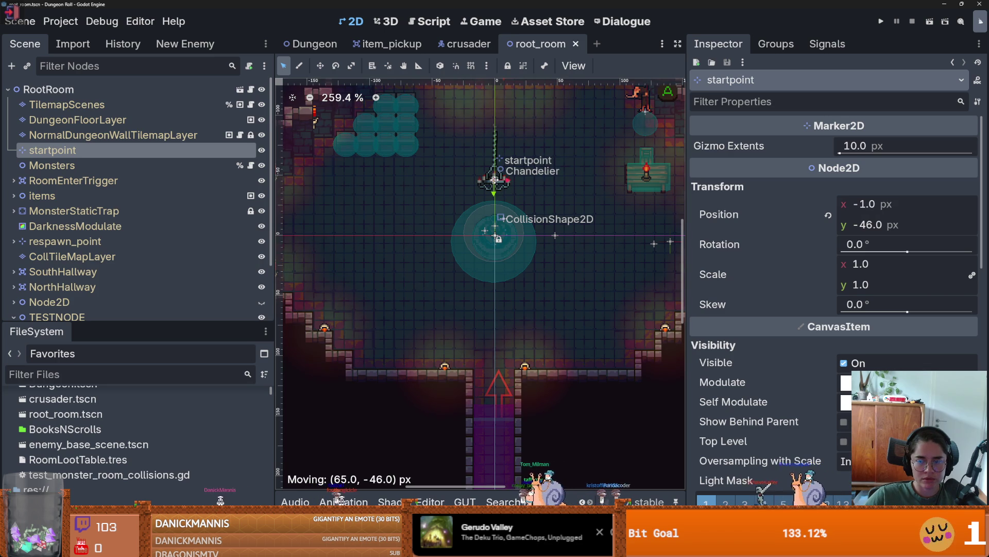
left_click_drag(495, 178, 496, 179)
left_click(877, 225)
double_click(881, 227)
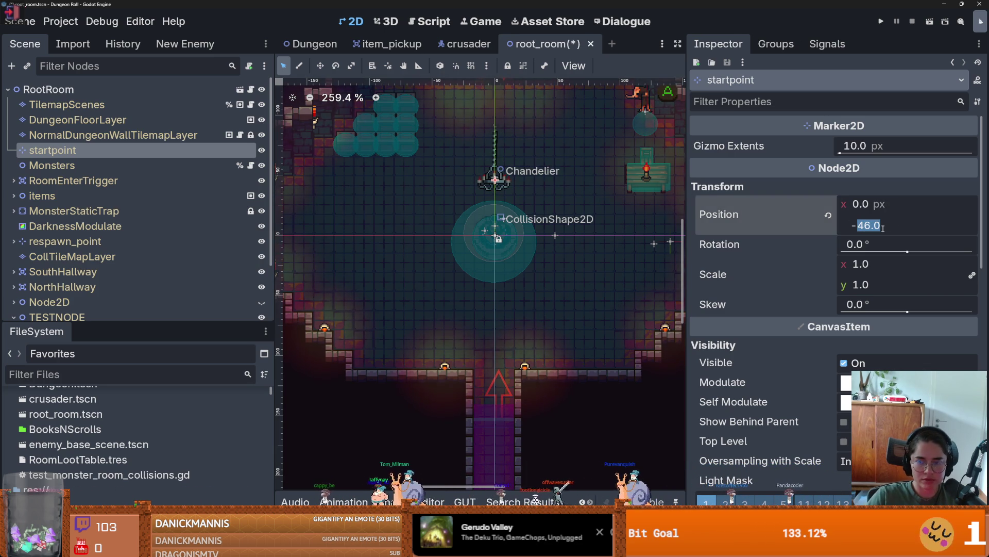
type("66")
key("Return")
key("ctrl+s")
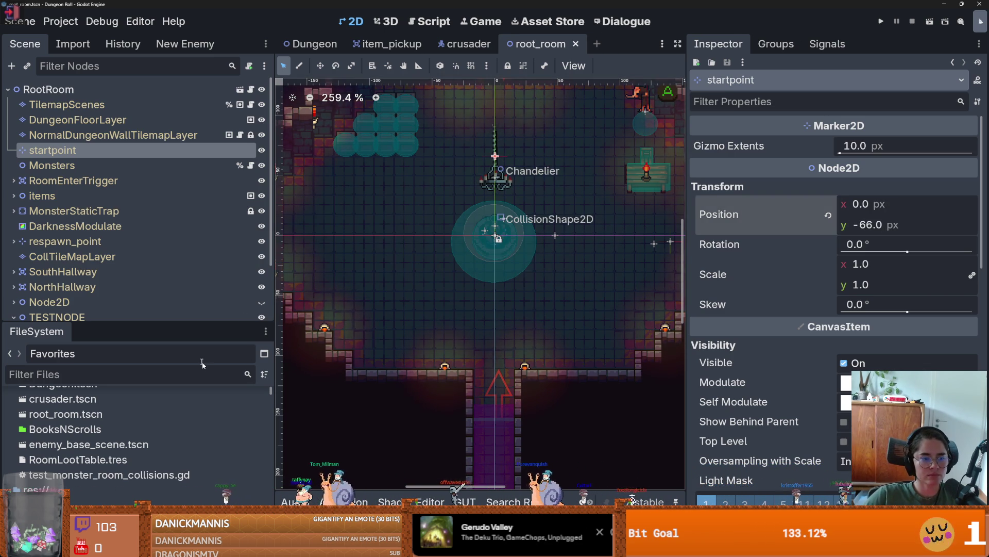
scroll(139, 428, "down", 2)
double_click(109, 416)
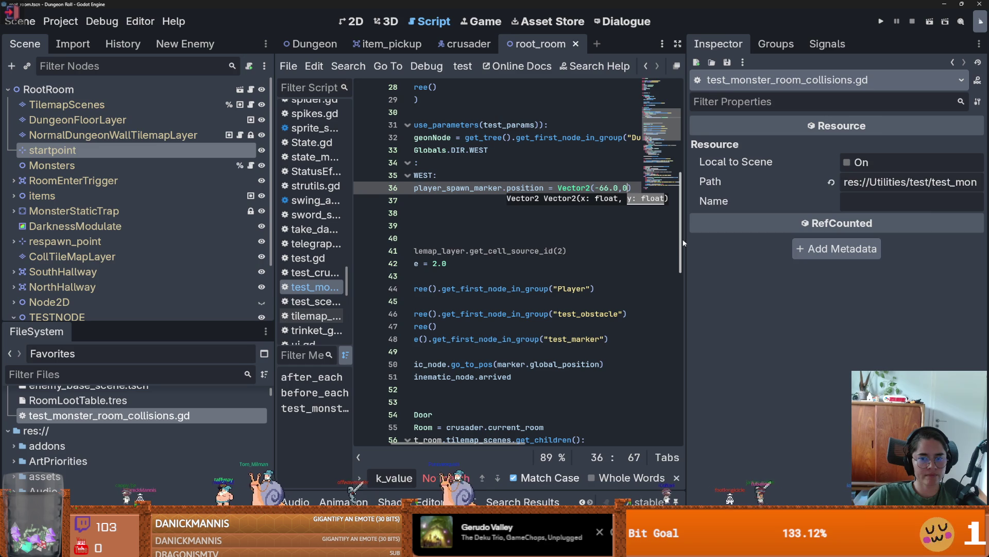
Step: Duplicate the WEST case lines, change the copy to Globals.DIR.NORTH, and save the script
left_click_drag(685, 240, 880, 240)
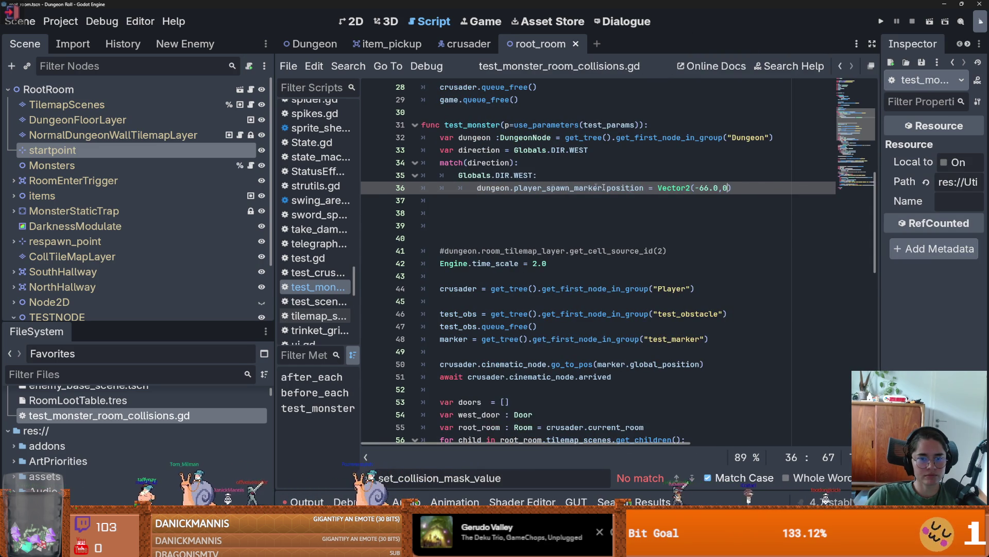
left_click_drag(732, 188, 462, 175)
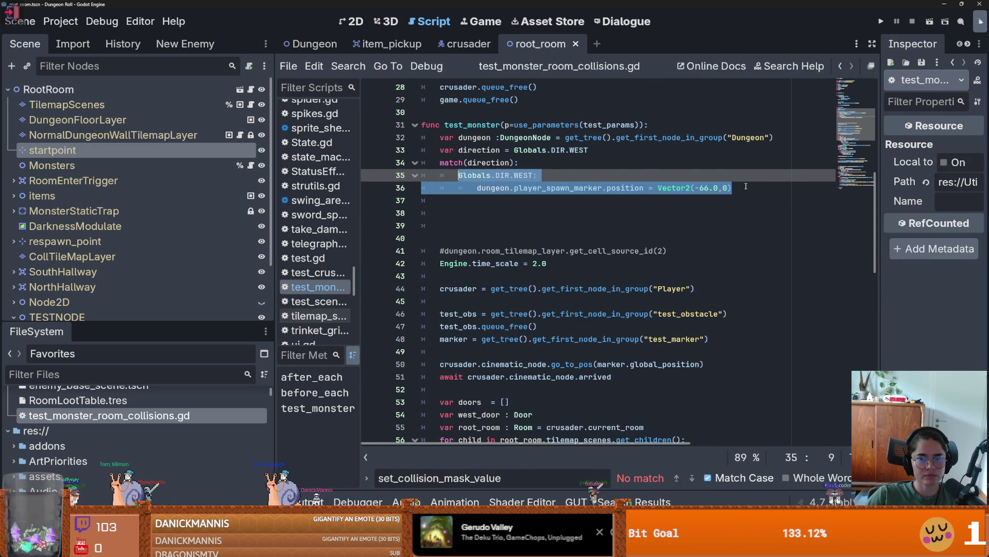
key("ctrl+alt+Down")
double_click(529, 200)
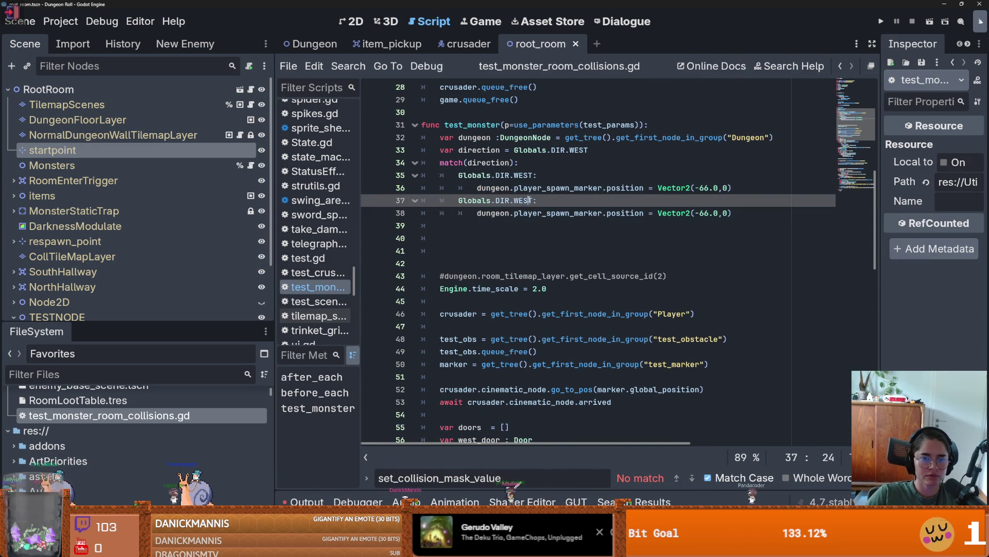
type("N")
key("Return")
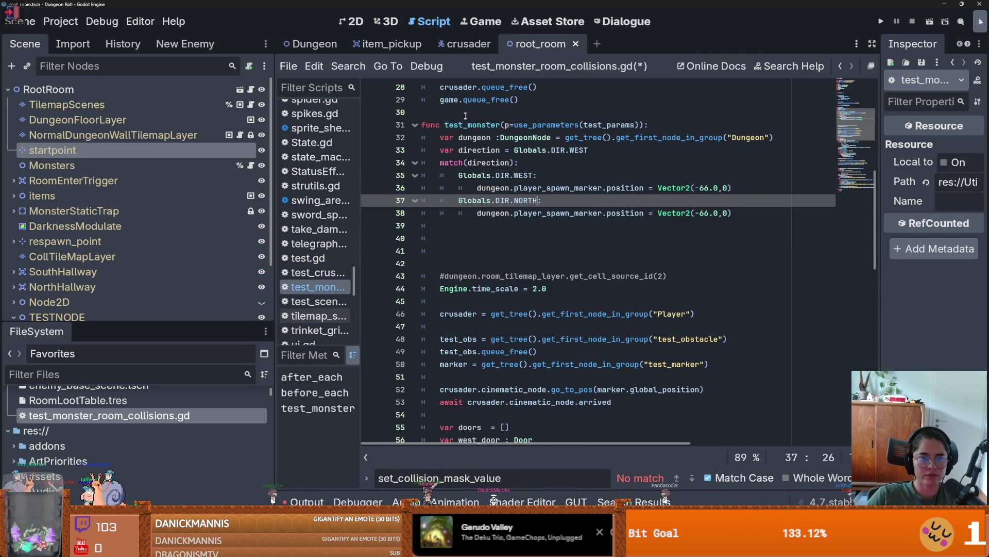
key("ctrl+s")
left_click(313, 44)
left_click(361, 27)
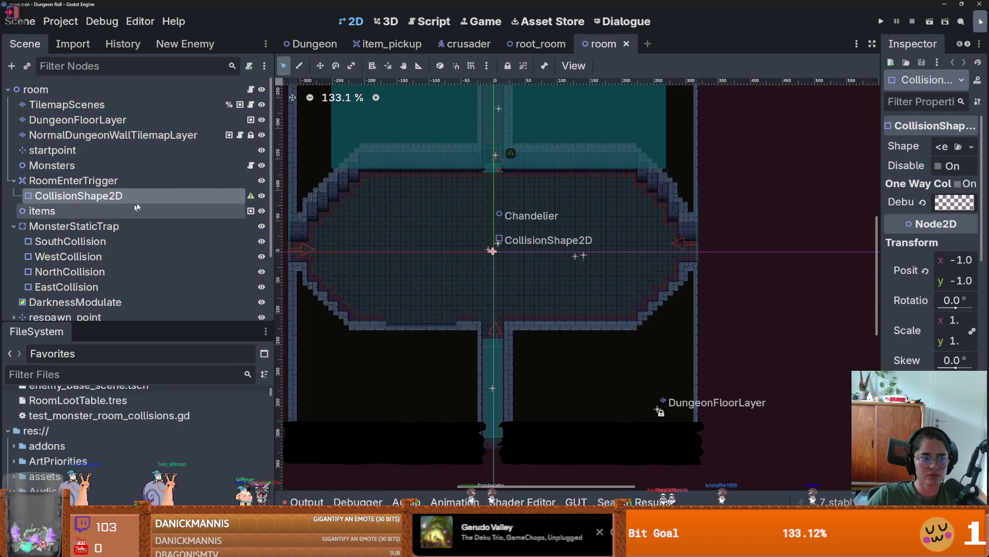
Step: Inspect the WestDoor and other markers under the room scene's TESTNODE
scroll(129, 210, "down", 3)
left_click(30, 263)
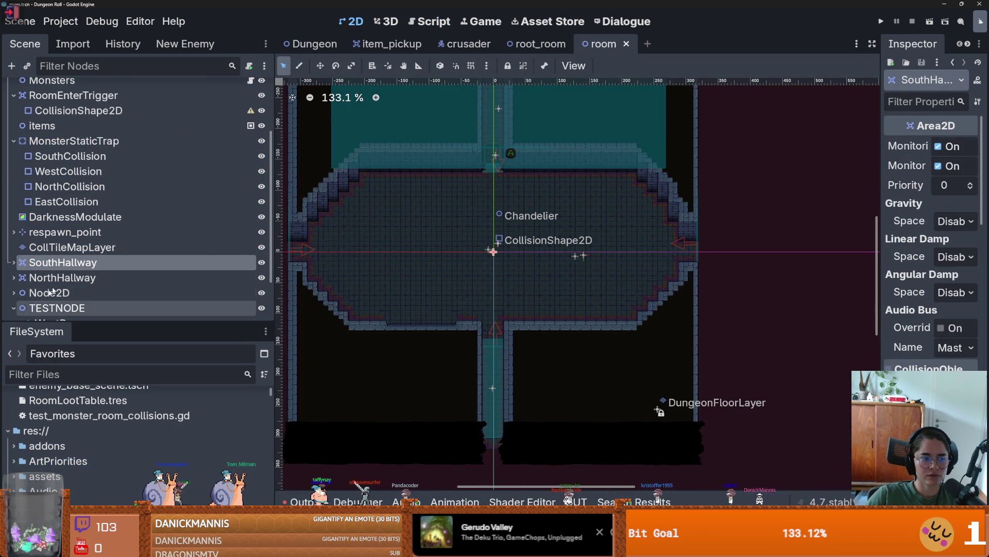
scroll(29, 305, "down", 2)
left_click(83, 263)
scroll(504, 247, "up", 4)
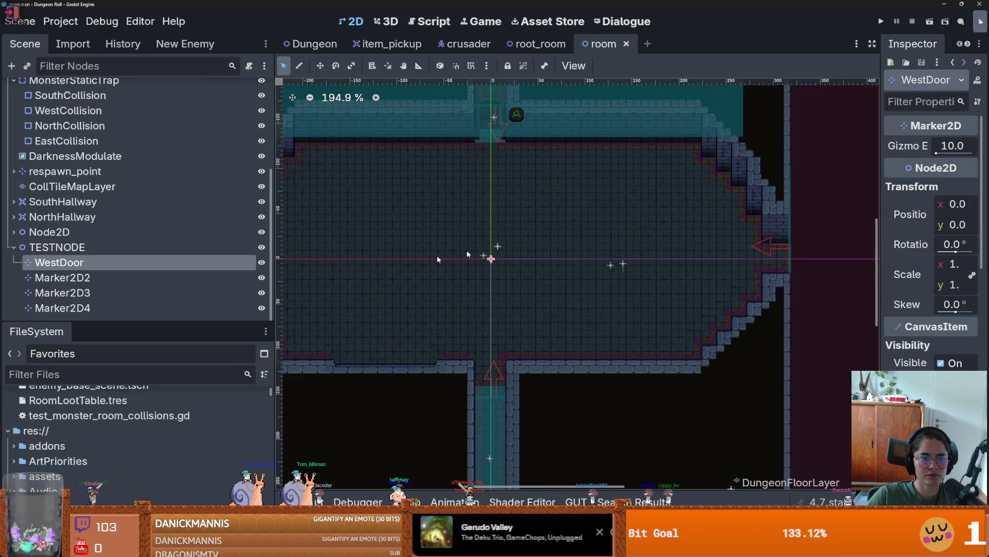
scroll(515, 258, "left", 5)
scroll(515, 257, "up", 1)
scroll(538, 272, "down", 2)
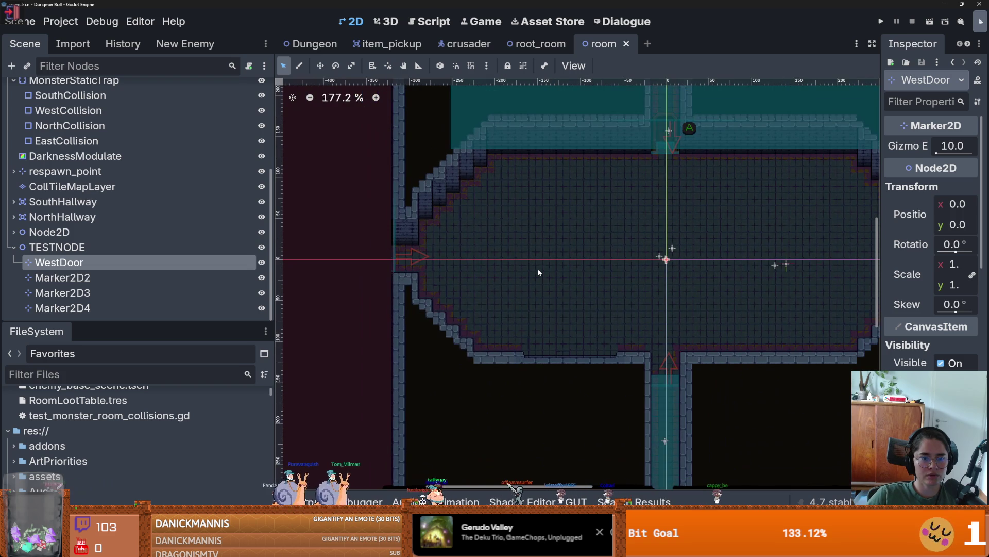
left_click(97, 278)
left_click(98, 307)
left_click(154, 263)
Step: Locate Marker2D2 in the root_room view
left_click(539, 43)
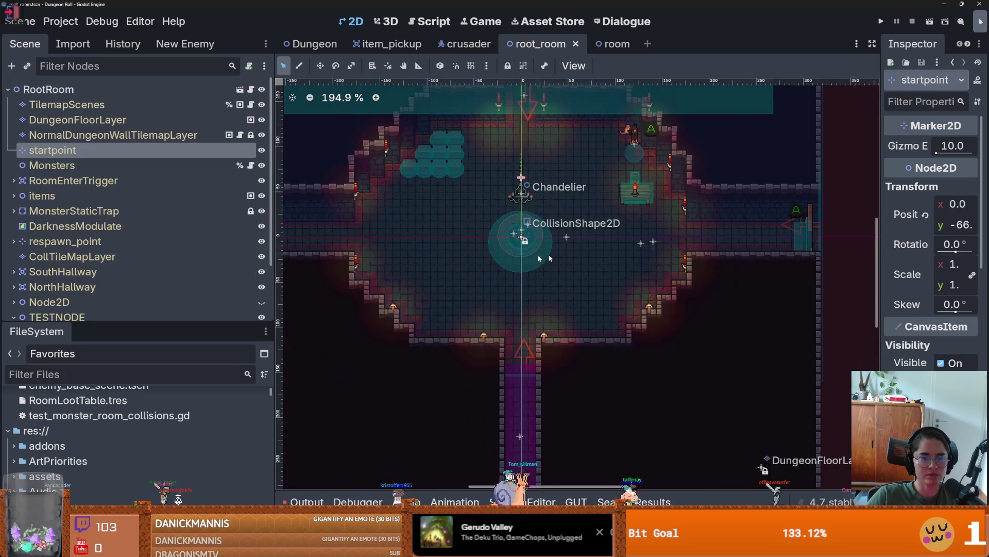
scroll(570, 255, "left", 4)
scroll(669, 251, "down", 1)
scroll(97, 278, "down", 3)
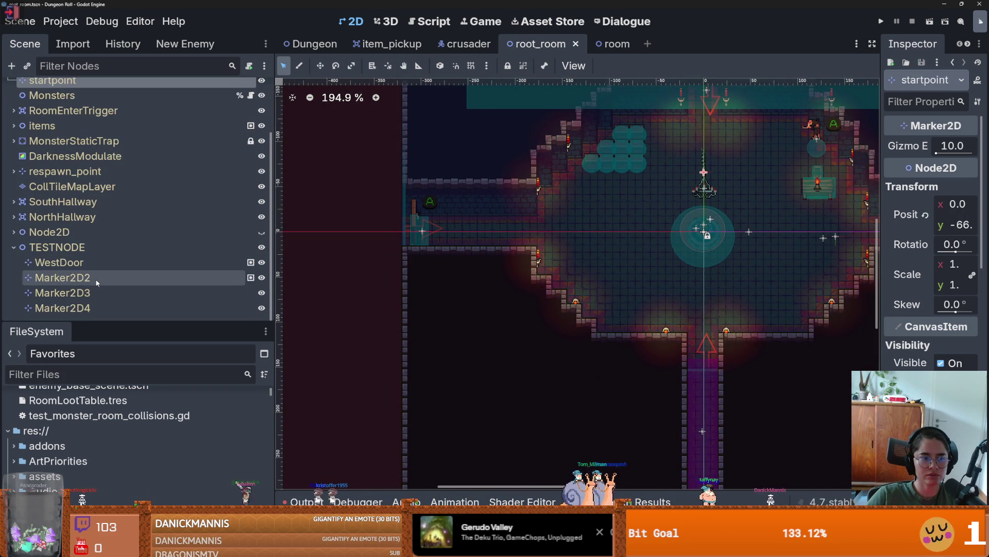
double_click(62, 277)
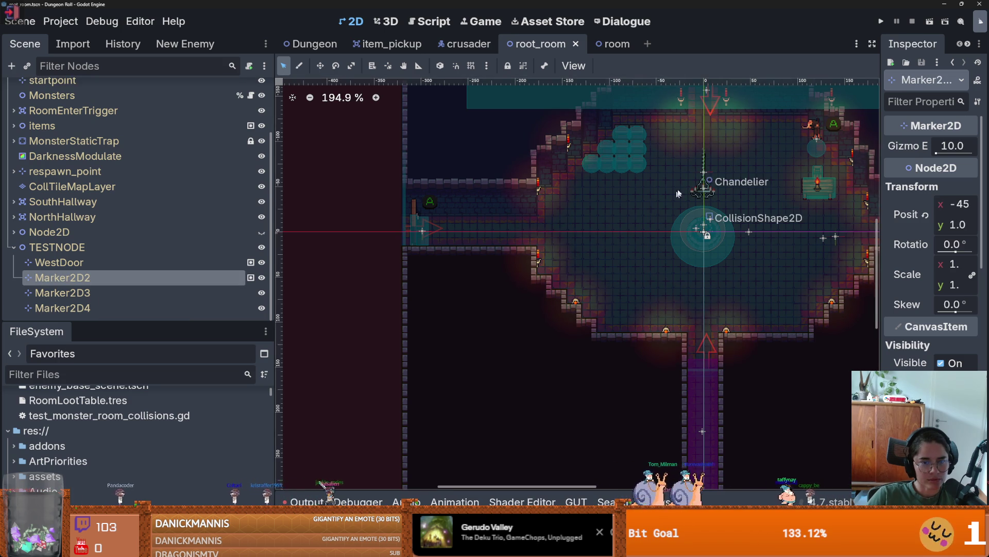
scroll(610, 205, "up", 4)
scroll(611, 205, "down", 4)
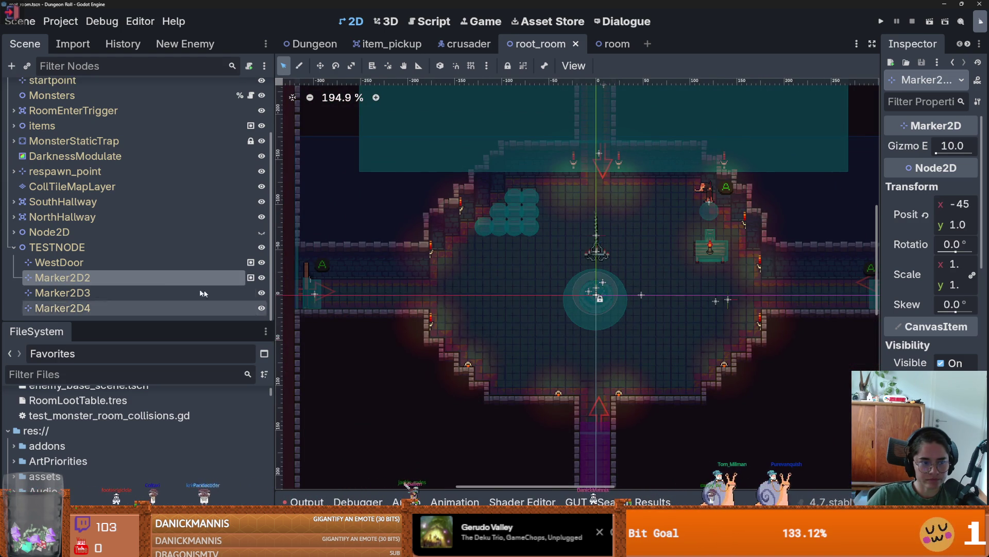
scroll(103, 155, "up", 3)
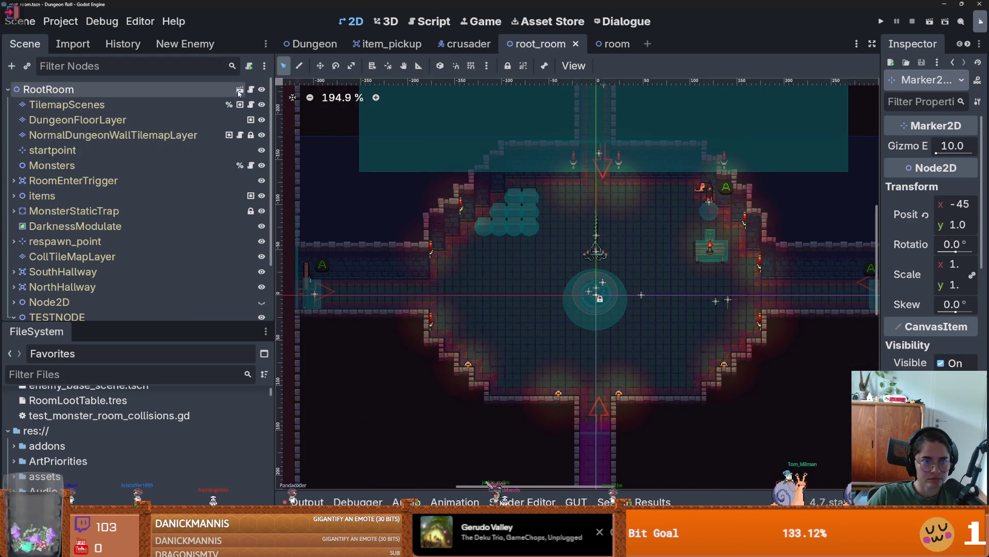
Step: Rename Marker2D2, Marker2D3 and Marker2D4 to NorthDoor, EastDoor and SouthDoor
key("ctrl+Tab")
left_click(97, 279)
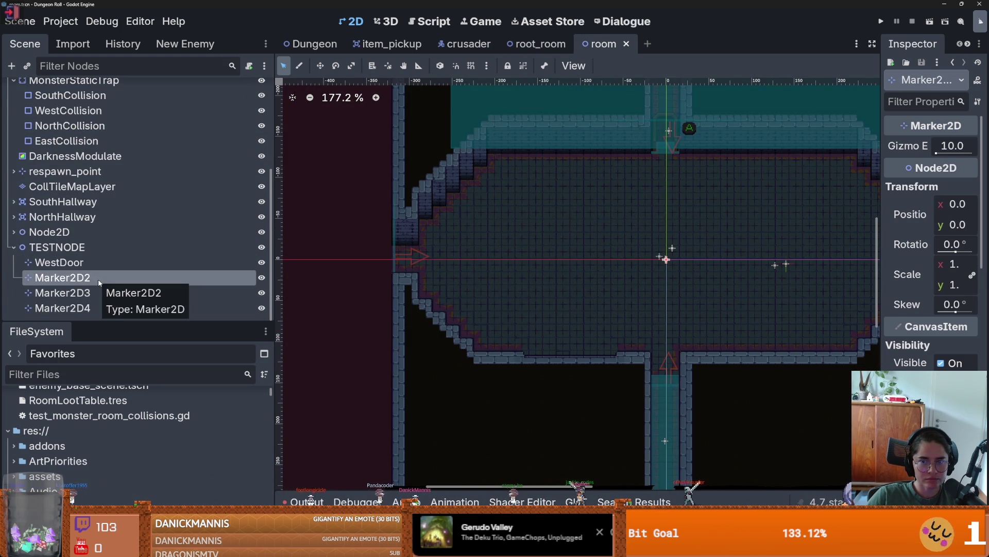
double_click(116, 278)
type("NorthDoor")
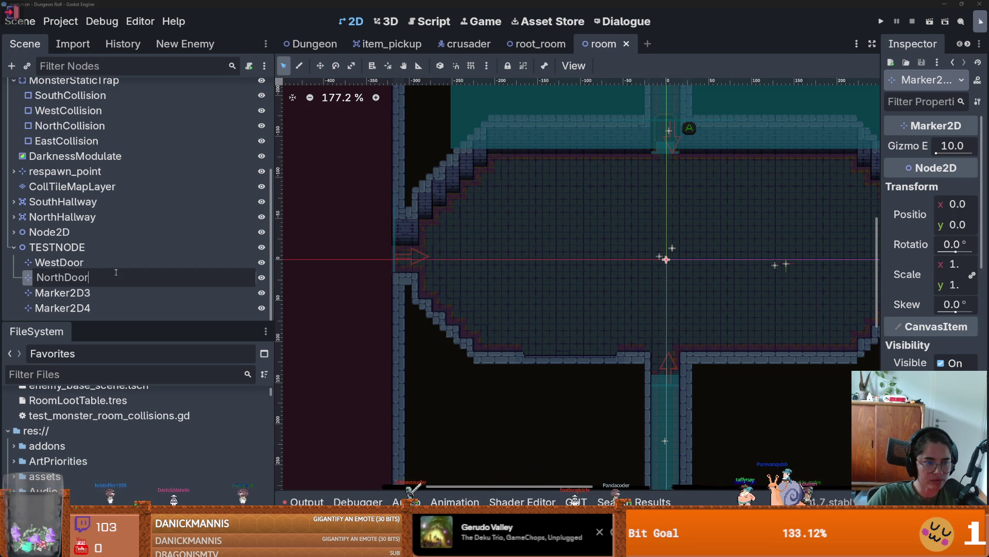
key("Return")
double_click(116, 291)
type("EastDoor")
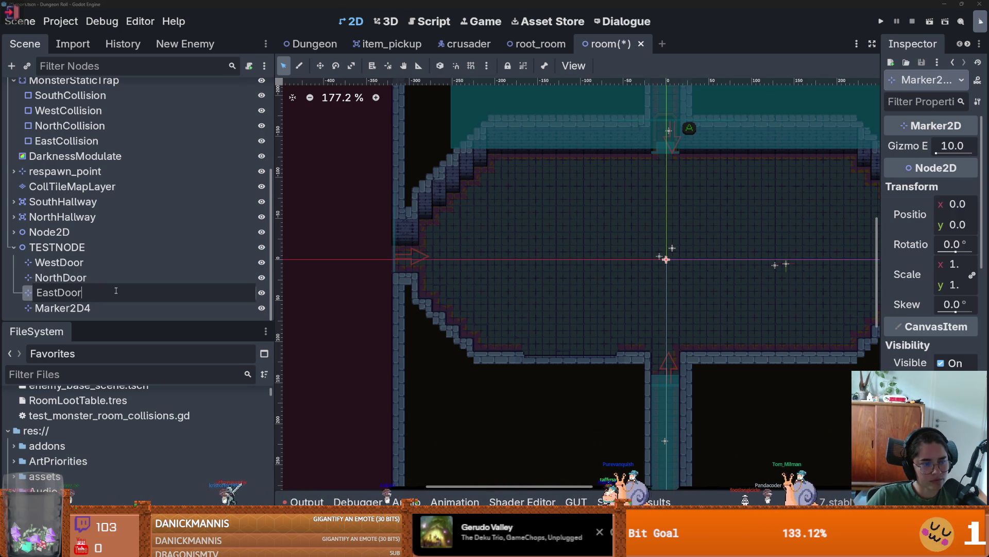
key("Return")
double_click(116, 306)
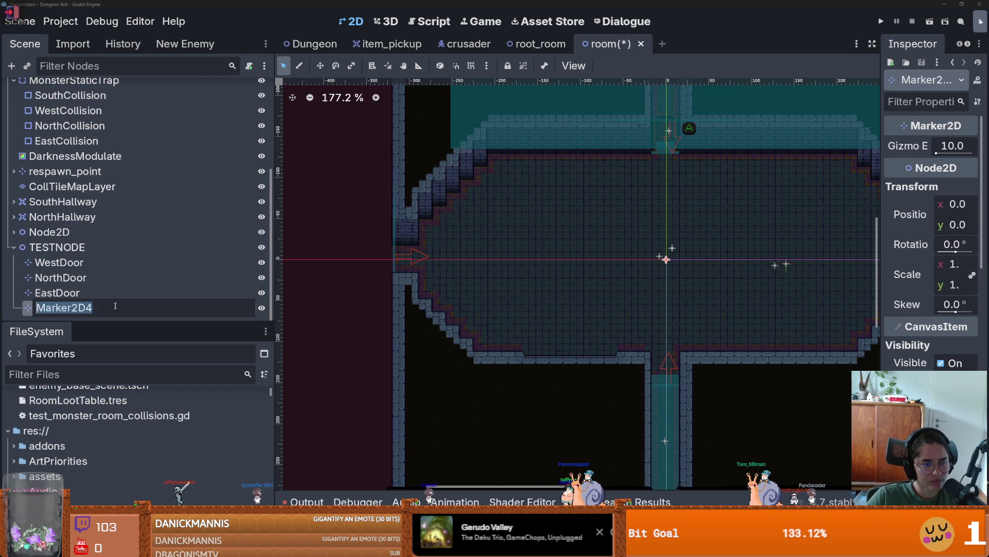
type("South")
key("Return")
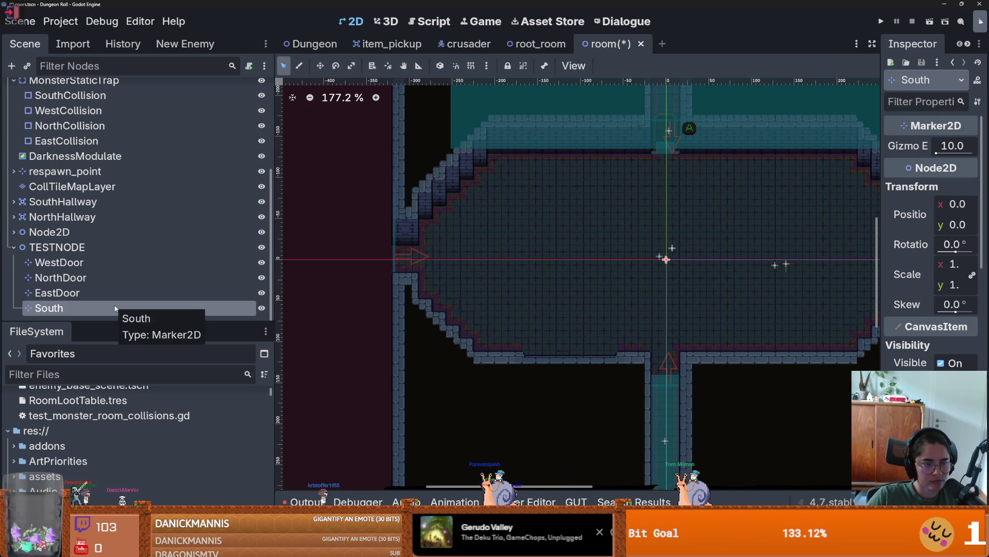
double_click(113, 307)
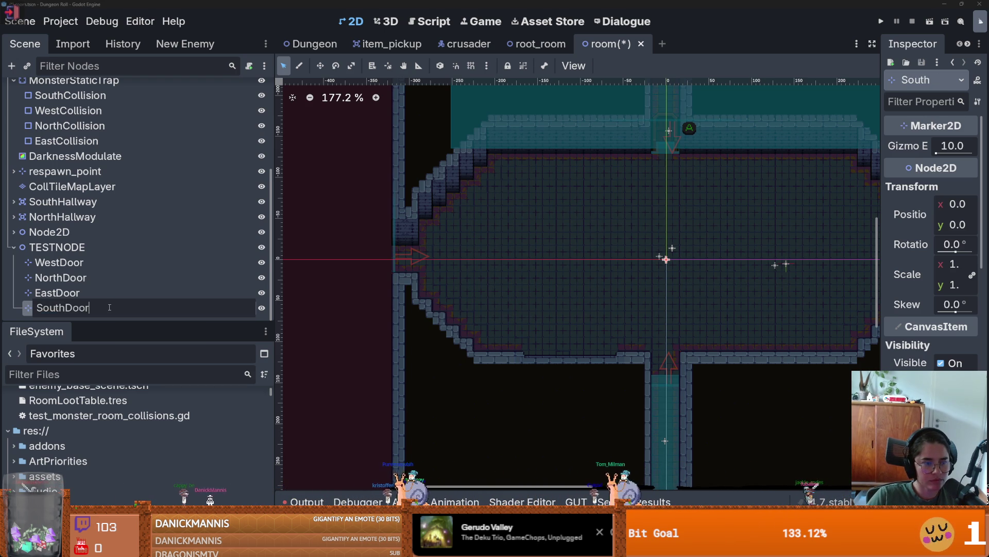
key("Return")
Step: Save the room scene and select NorthDoor in root_room
left_click(664, 258)
key("ctrl+s")
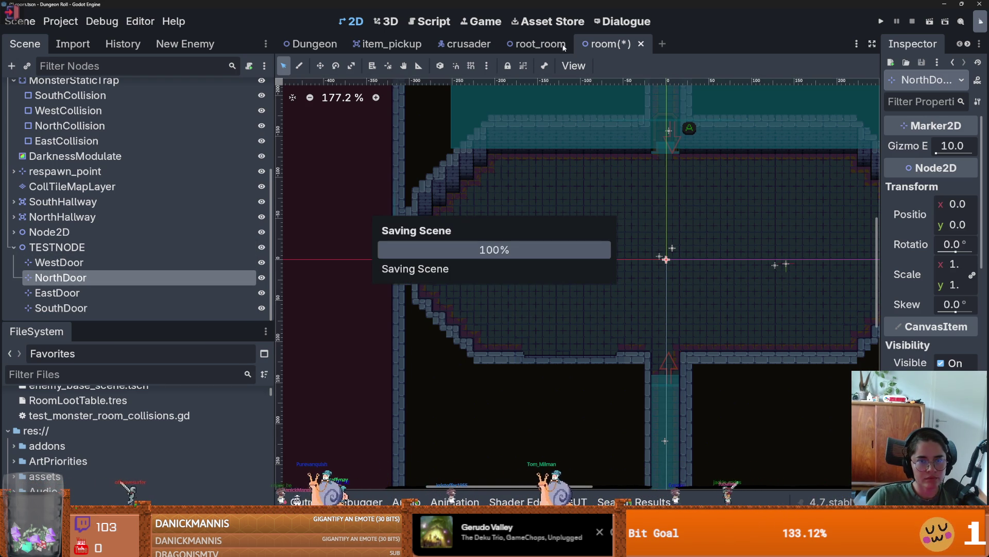
left_click(562, 48)
scroll(114, 289, "down", 2)
left_click(103, 278)
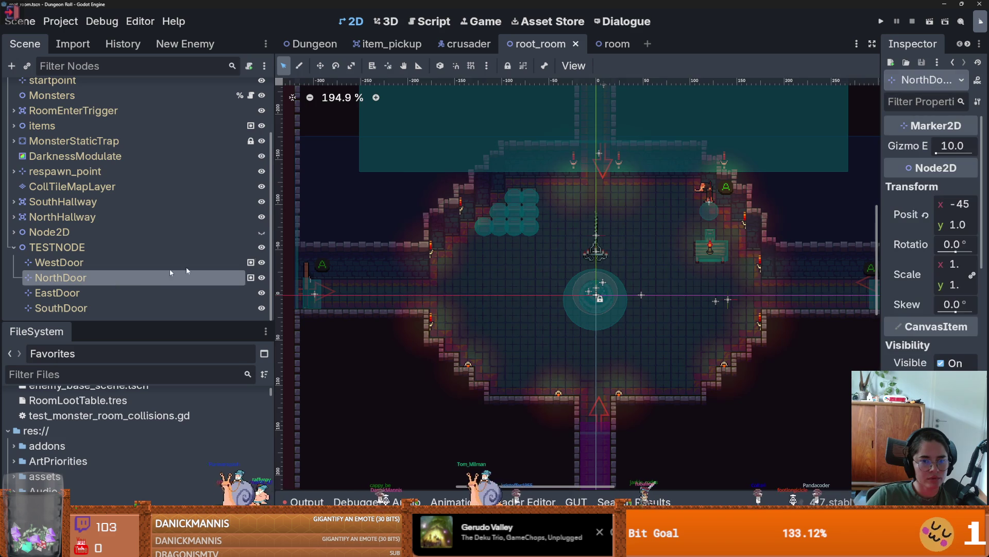
Step: Bring the north doorway into view, then test-run the game and close it
scroll(608, 162, "up", 6)
scroll(641, 216, "down", 5)
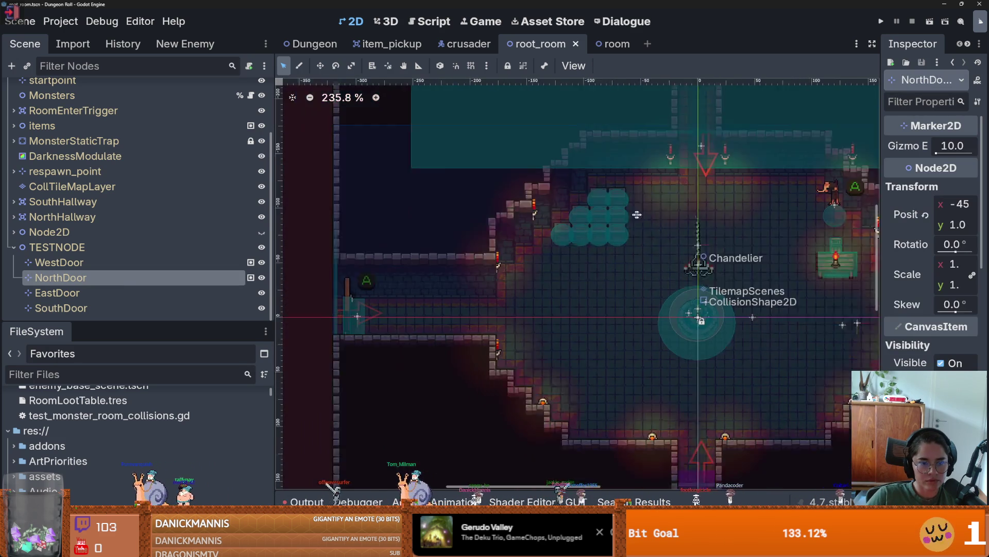
scroll(641, 215, "down", 4)
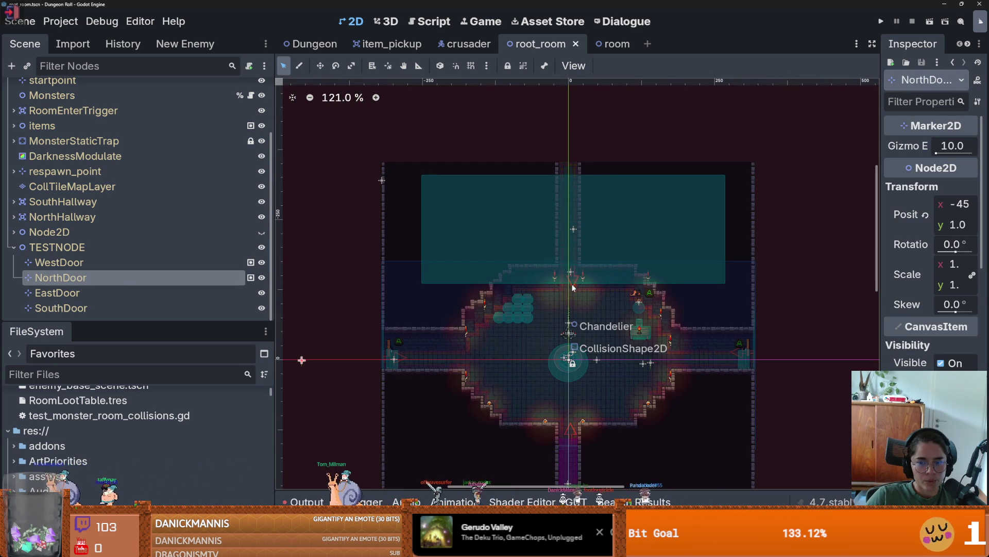
scroll(602, 343, "up", 9)
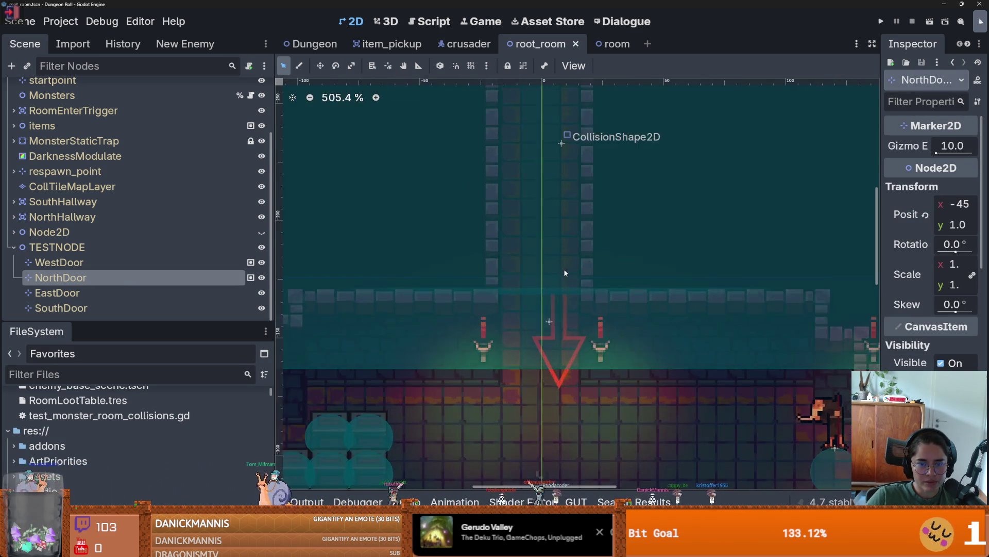
scroll(573, 366, "down", 5)
scroll(710, 401, "down", 3)
scroll(561, 344, "up", 6)
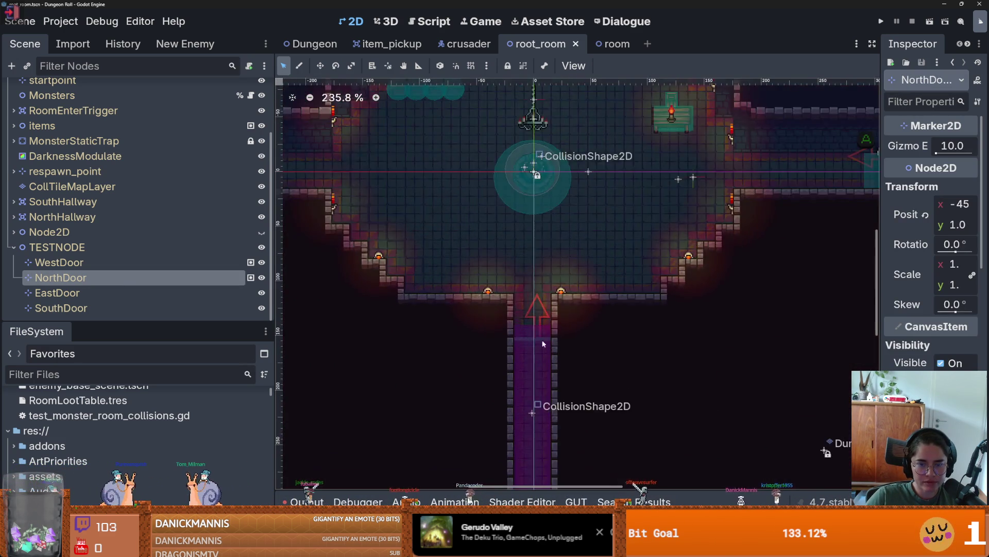
scroll(561, 344, "down", 8)
scroll(490, 271, "up", 2)
scroll(490, 271, "up", 3)
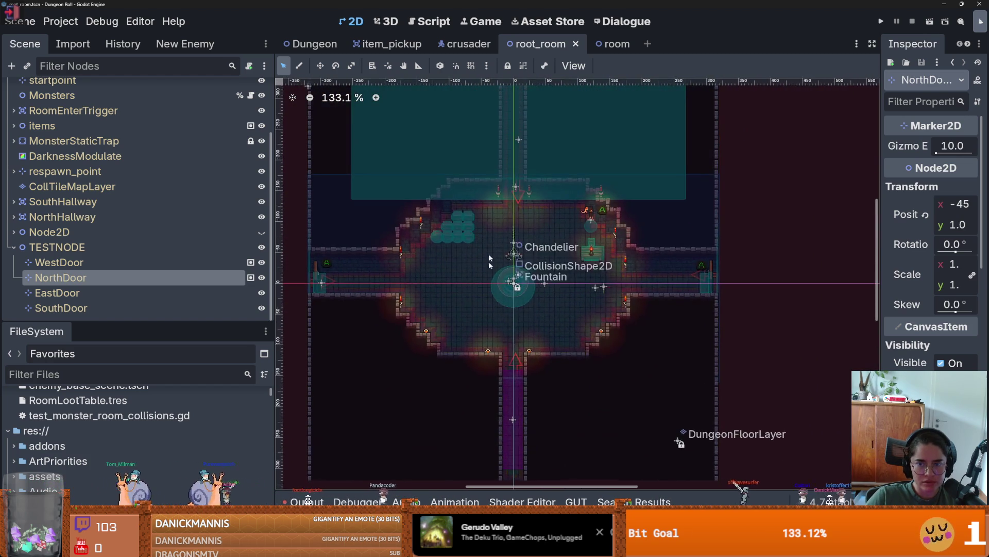
scroll(490, 251, "up", 5)
left_click_drag(490, 251, 485, 336)
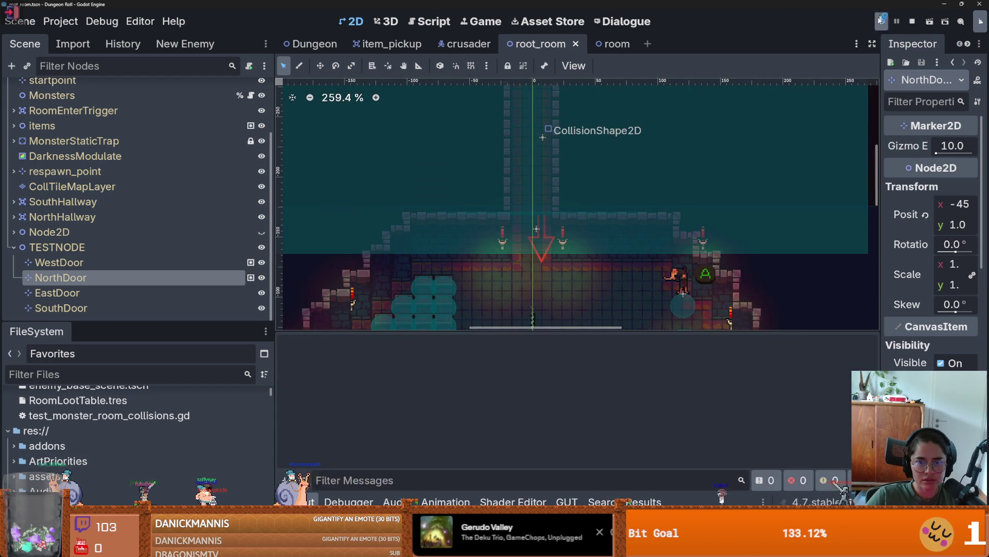
left_click(880, 20)
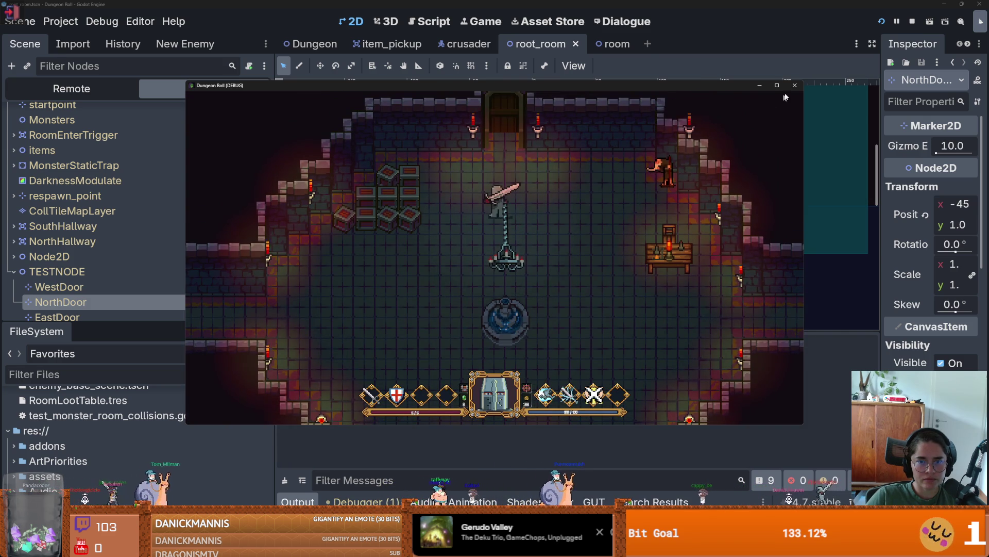
left_click(795, 86)
Step: Move NorthDoor into the north doorway at (-1, -141) and save root_room
scroll(525, 248, "up", 4)
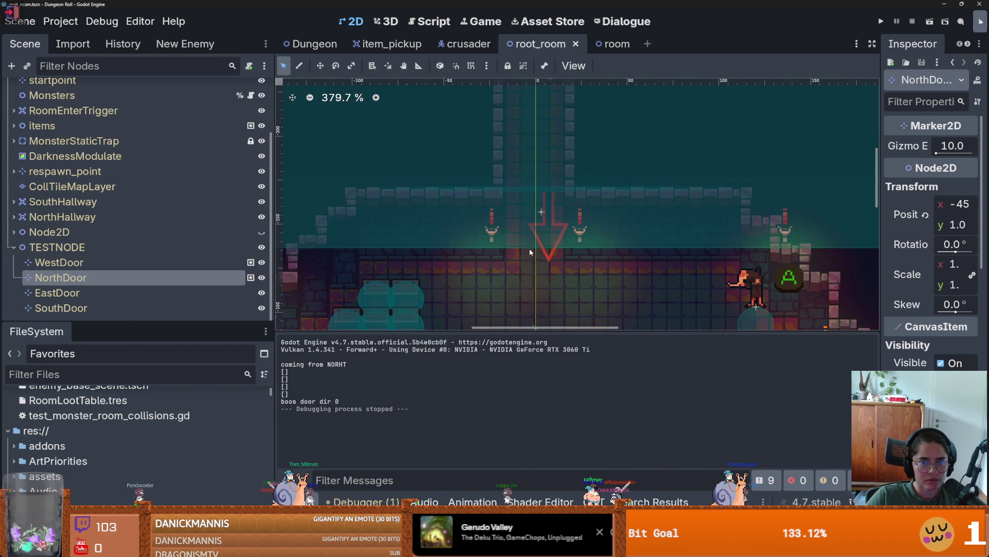
right_click(533, 251)
left_click(567, 309)
left_click_drag(533, 252, 534, 249)
key("ctrl+s")
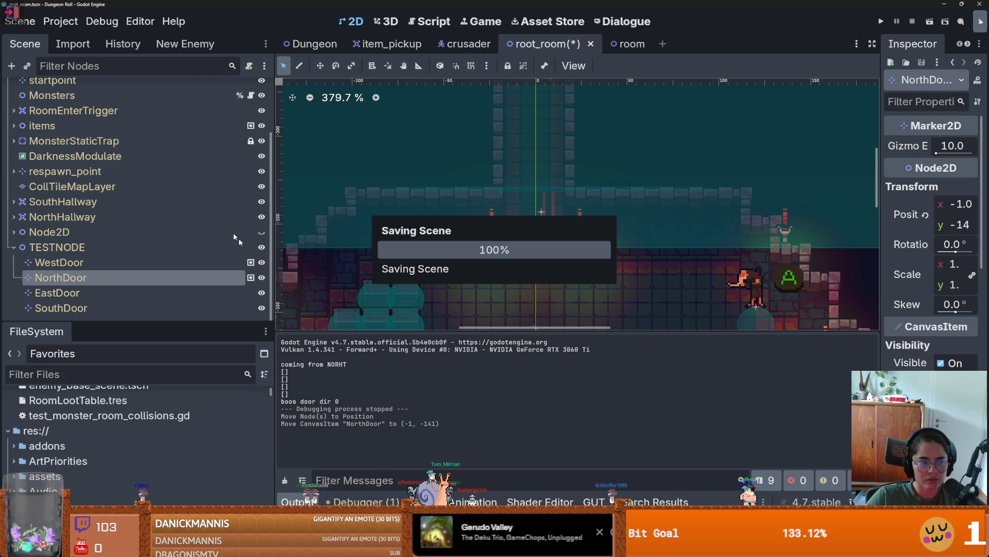
Step: In the collision test script, copy the marker lookup line
double_click(103, 415)
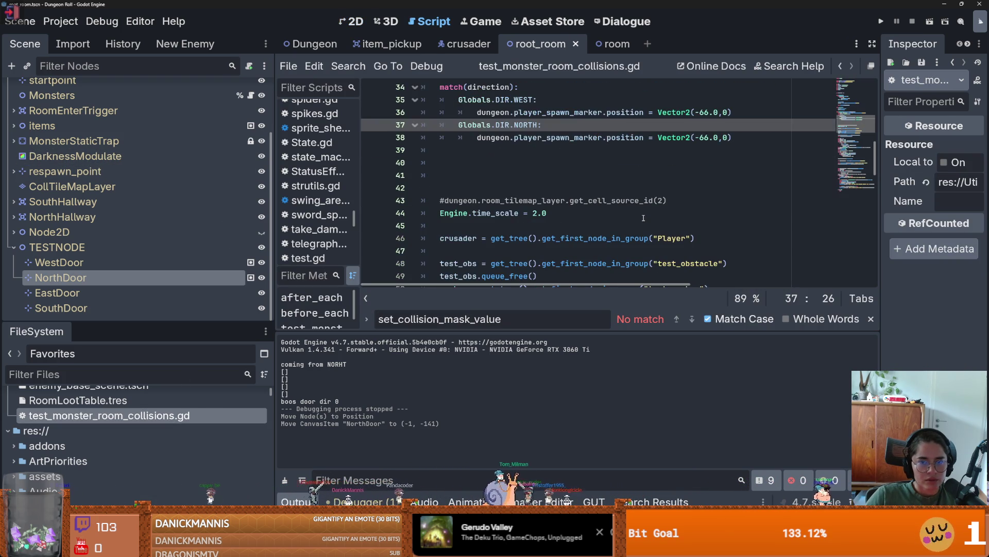
scroll(527, 207, "down", 1)
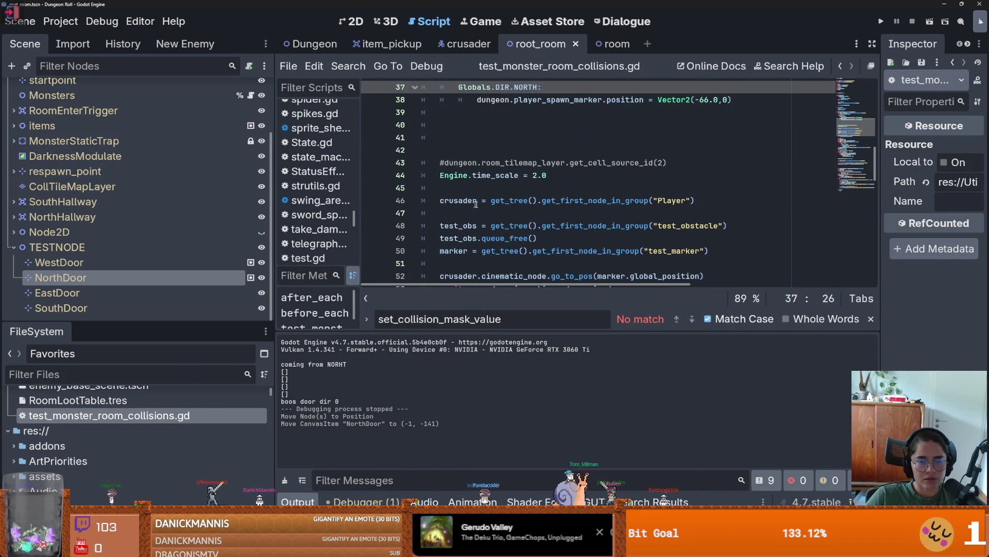
scroll(532, 198, "down", 1)
scroll(532, 197, "down", 1)
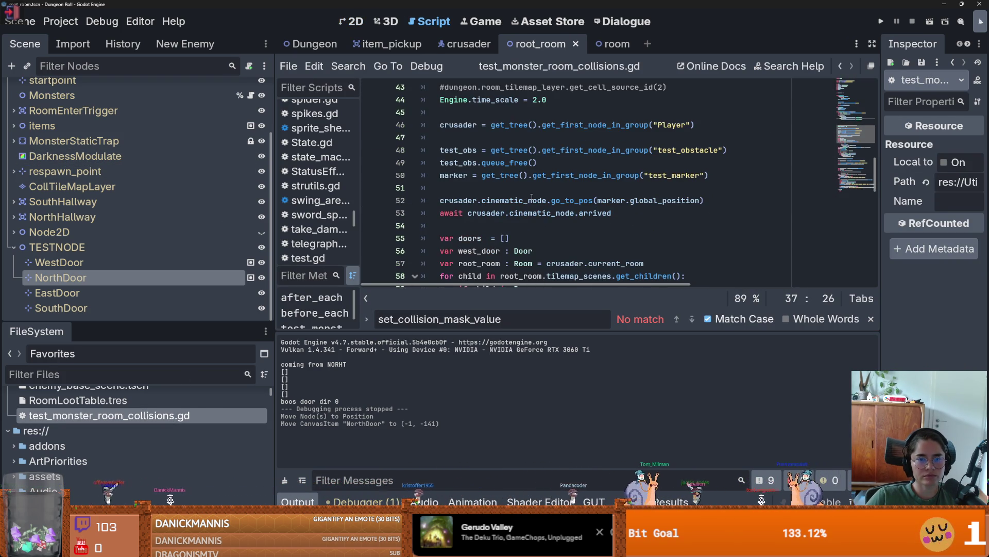
double_click(609, 201)
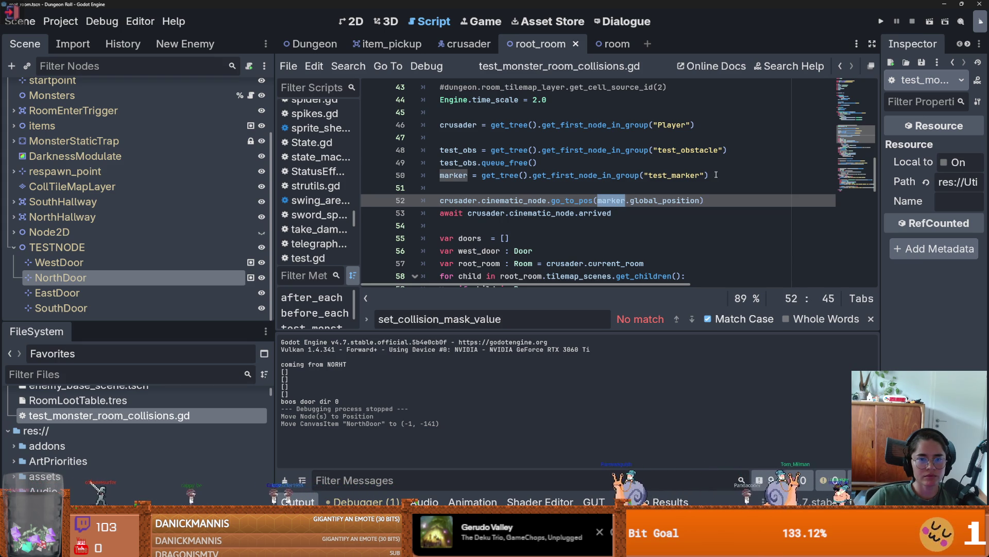
left_click_drag(715, 175, 507, 178)
left_click_drag(444, 175, 439, 175)
key("ctrl+c")
scroll(571, 175, "up", 5)
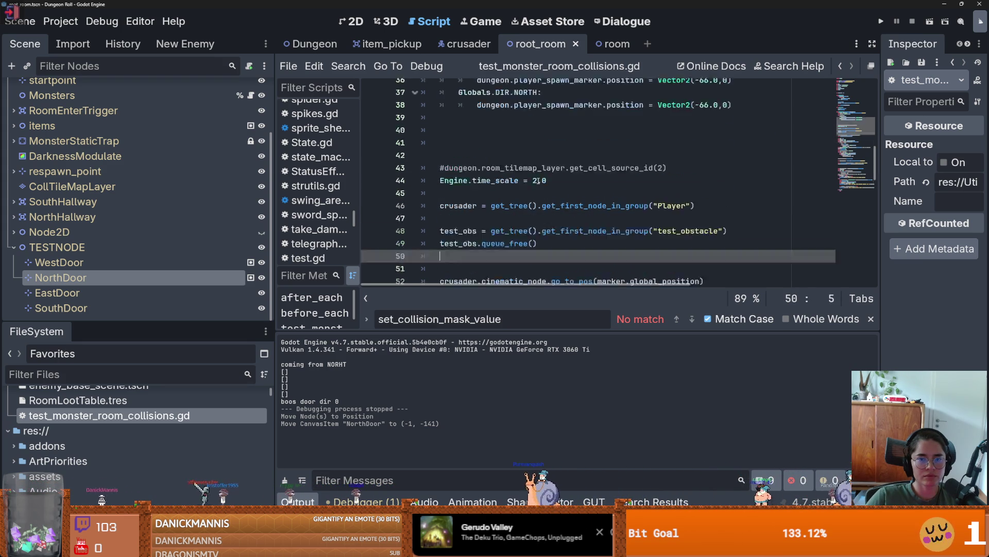
Step: Paste the lookup into the WEST case using group "test_marker1" and save
left_click(755, 191)
key("Return")
key("ctrl+v")
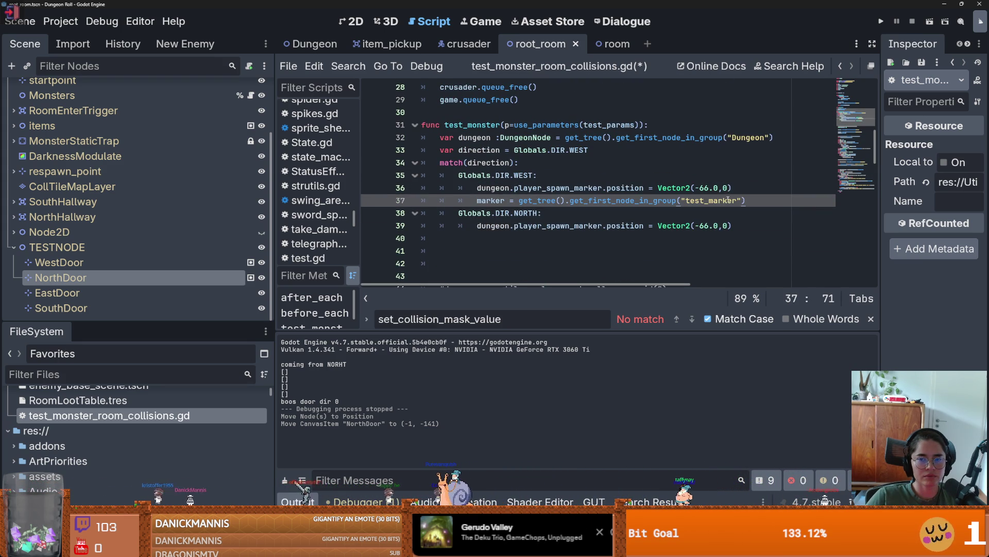
type("1")
key("ctrl+s")
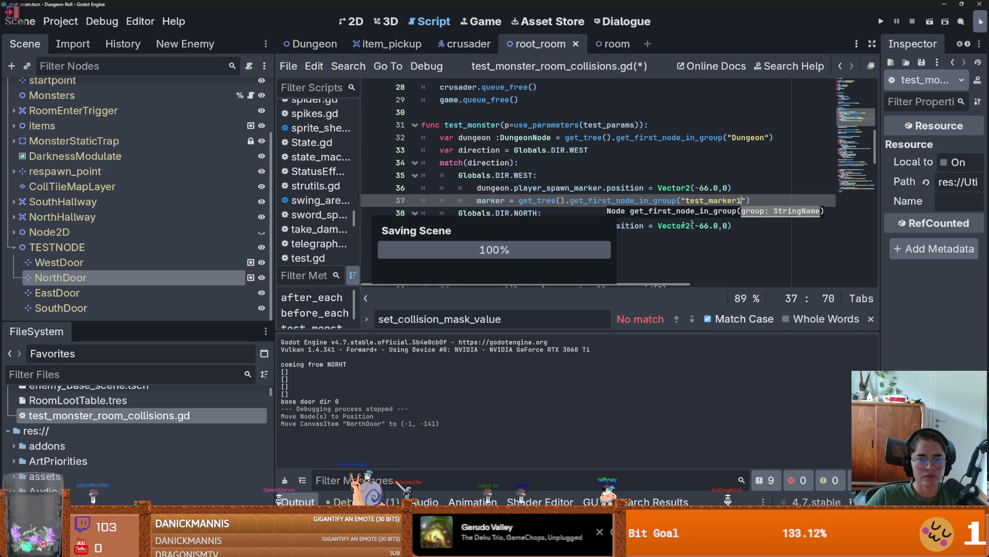
left_click(59, 263)
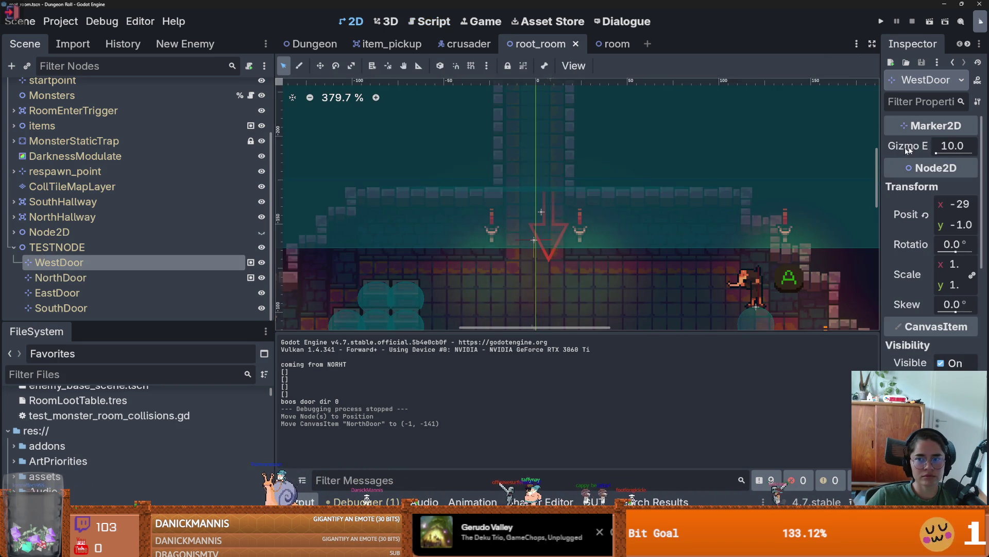
Step: Rename the test_marker group to test_marker1 via startpoint's Groups list and save the scene
left_click_drag(884, 153, 692, 154)
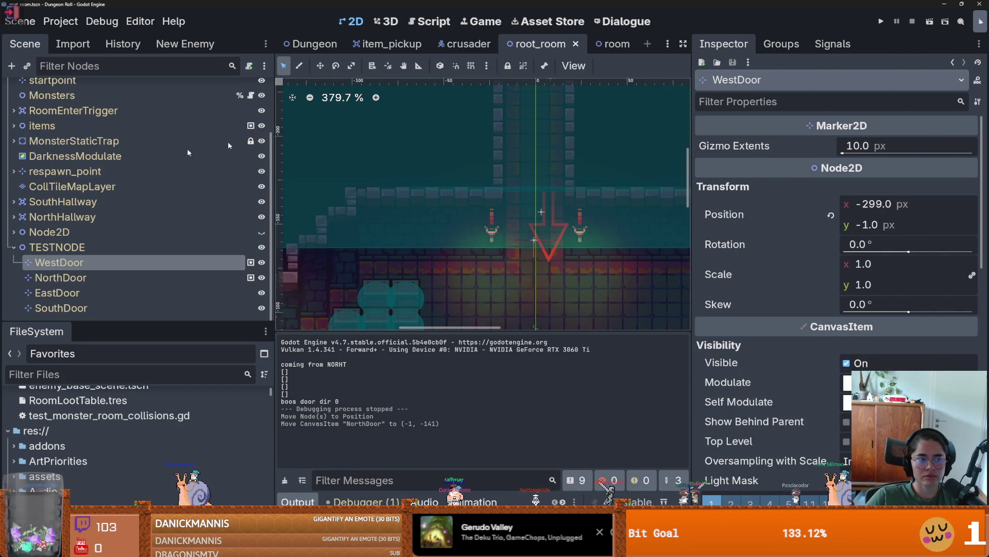
scroll(108, 147, "up", 3)
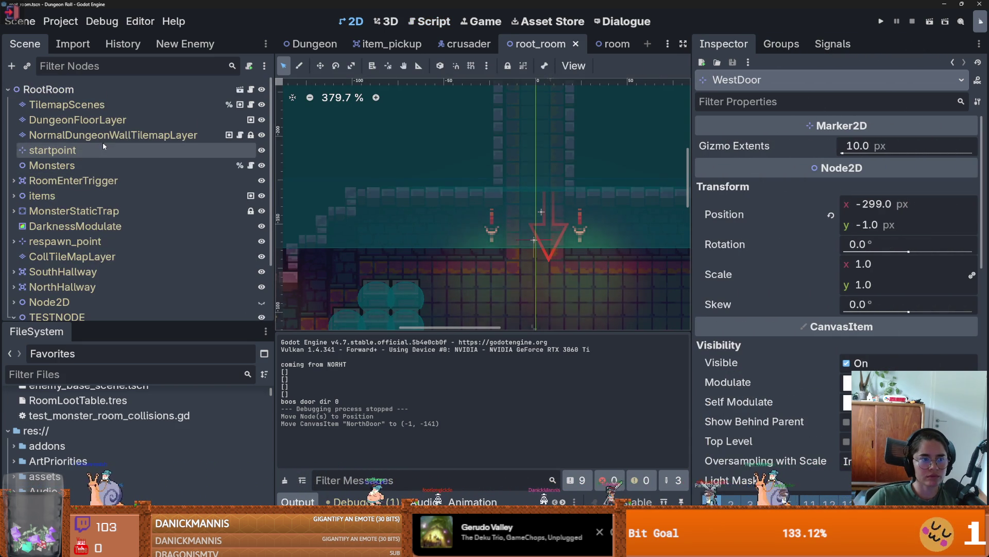
left_click(52, 150)
left_click(781, 44)
left_click(833, 44)
left_click(797, 48)
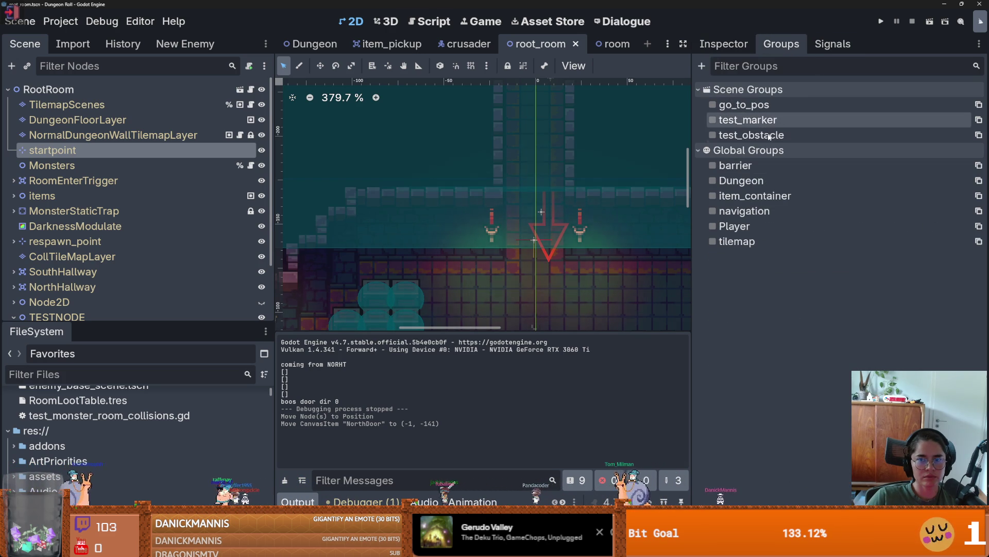
left_click(852, 119)
right_click(804, 122)
left_click(834, 151)
type("1")
key("Return")
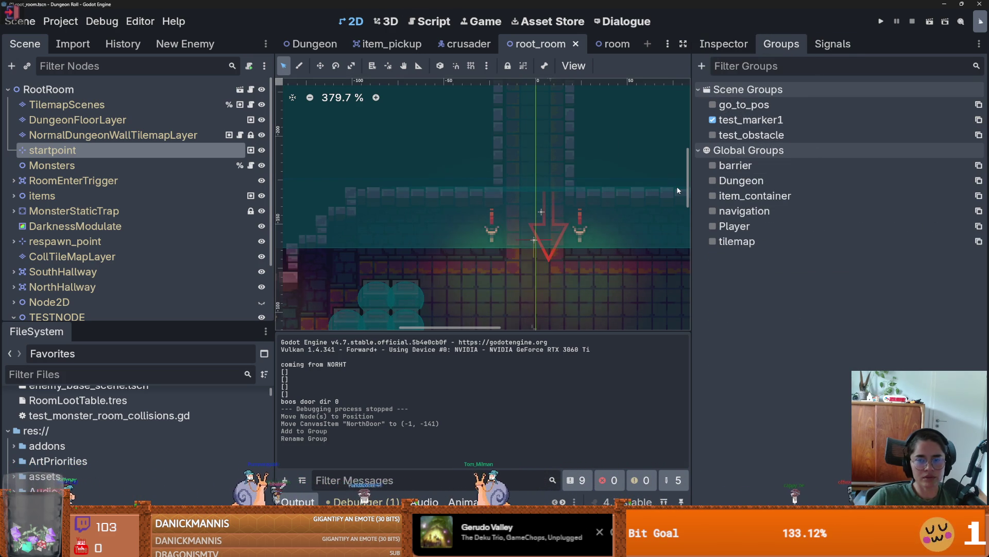
left_click(774, 120)
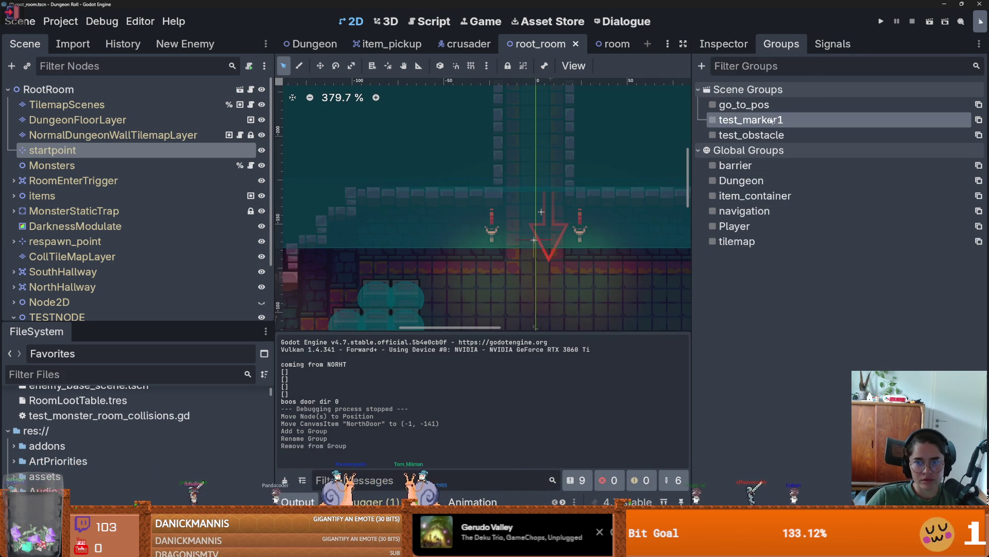
scroll(505, 206, "down", 3)
key("ctrl+s")
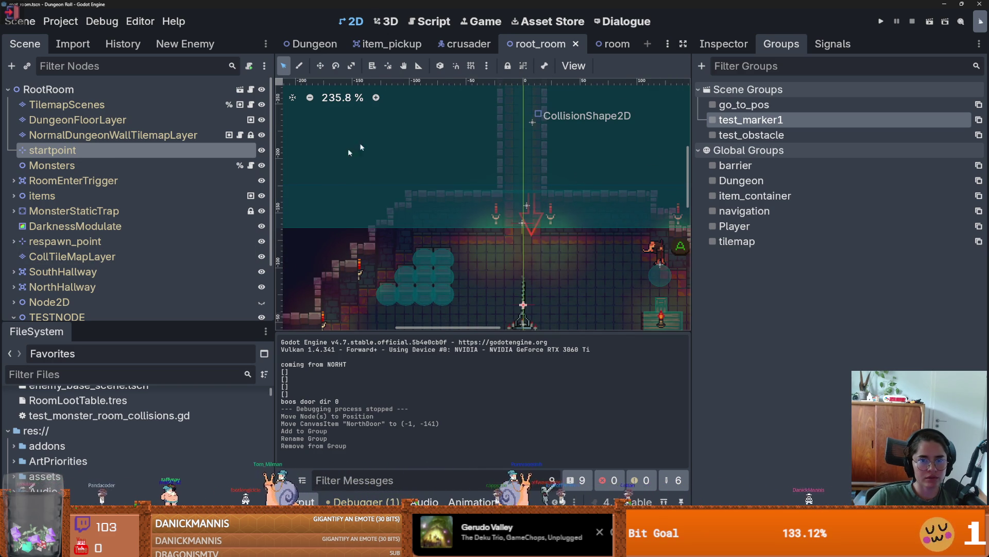
Step: Add NorthDoor to a new global group named test_marker2
scroll(162, 254, "down", 3)
left_click(78, 277)
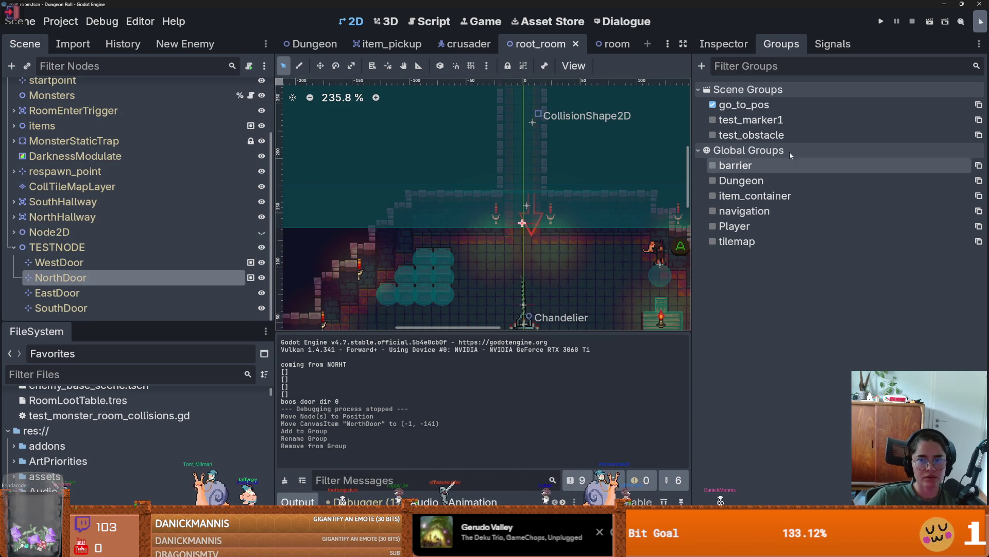
left_click(701, 66)
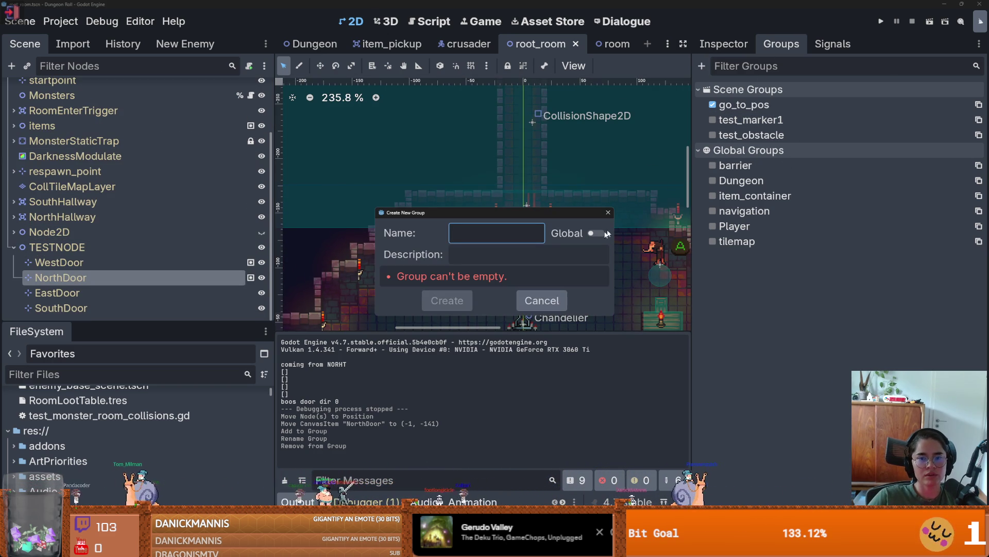
type("test_marker2")
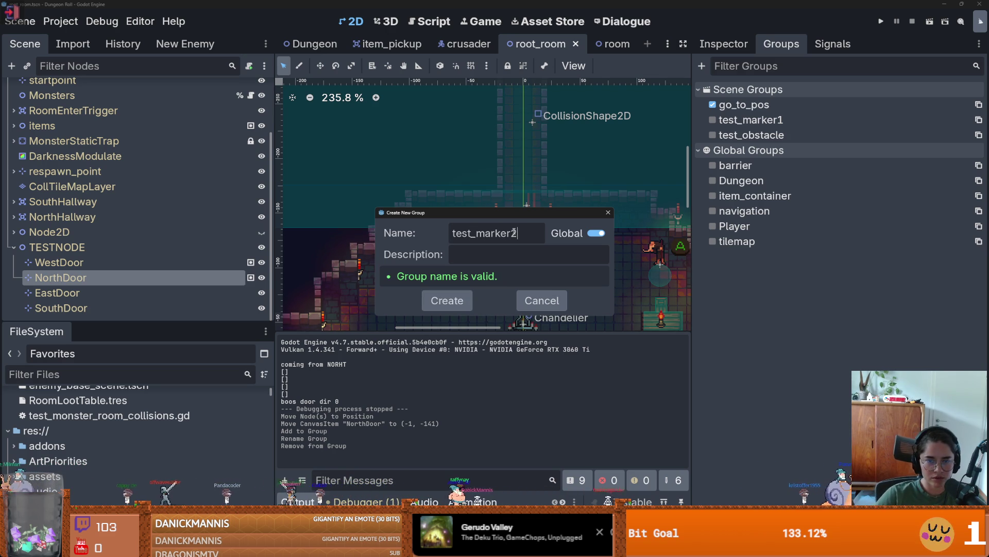
key("Return")
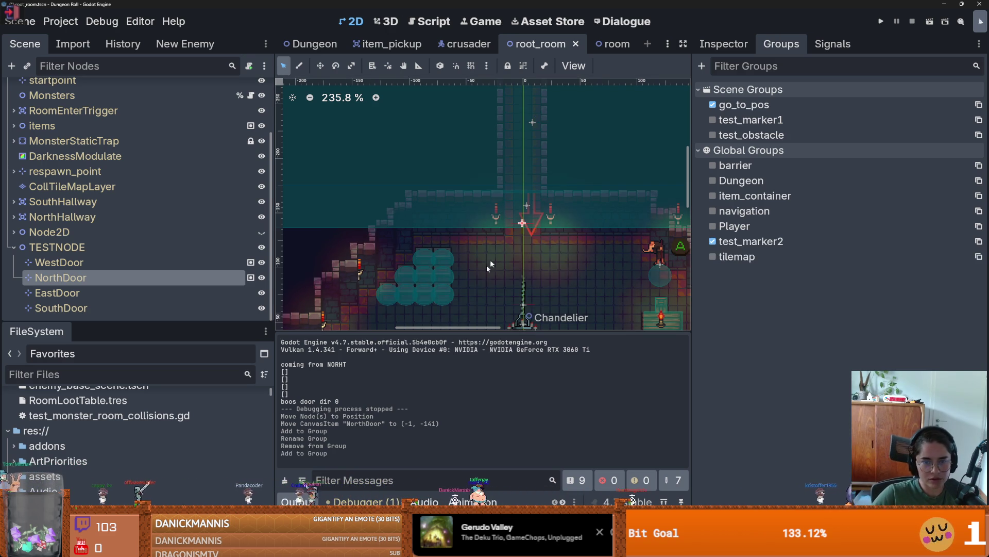
double_click(182, 418)
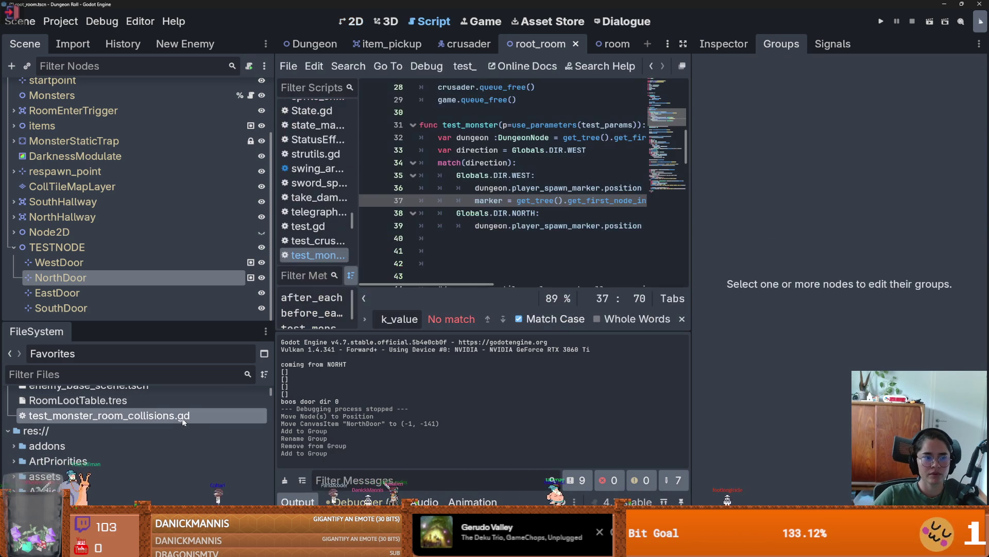
Step: Paste the marker lookup into the NORTH case with group "test_marker2" and save the script
left_click_drag(692, 211, 880, 207)
left_click_drag(732, 201, 412, 192)
left_click(415, 198)
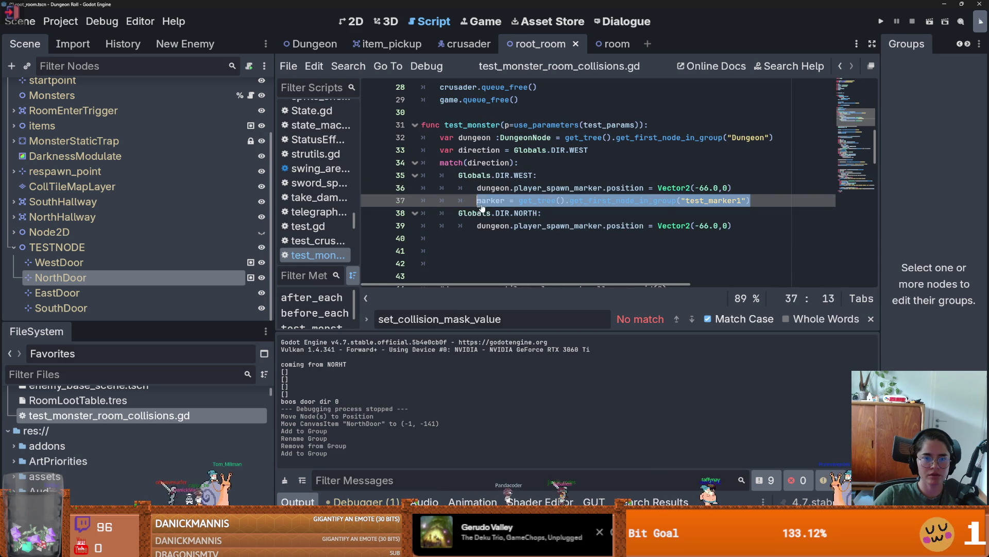
left_click(692, 230)
key("Return")
type("marker = get_tree().get_first_node_in_group(\"test_marker1\")")
key("Left")
key("Left")
key("BackSpace")
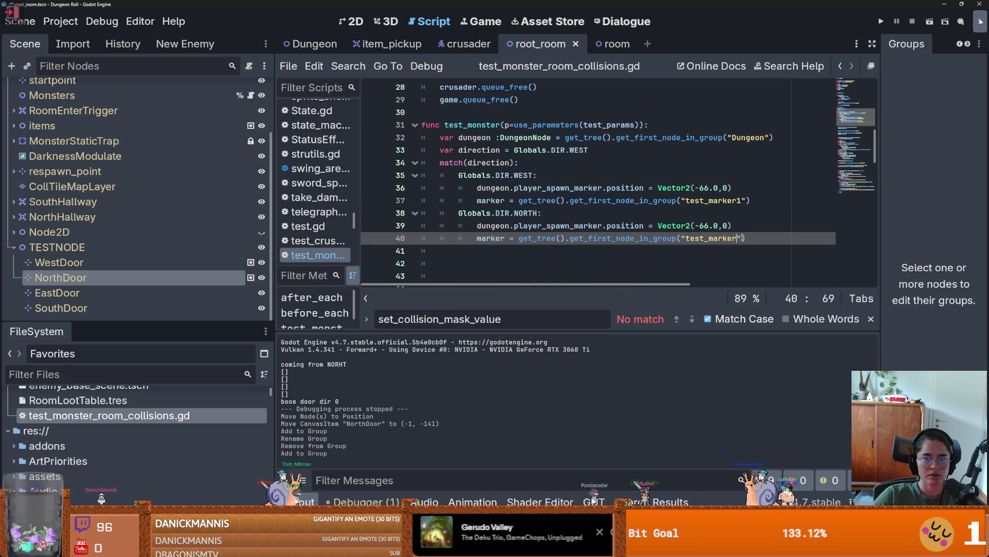
type("2")
key("ctrl+s")
Step: Review the go_to_pos_marker declaration and its uses, removing a stray space after var
scroll(571, 236, "down", 15)
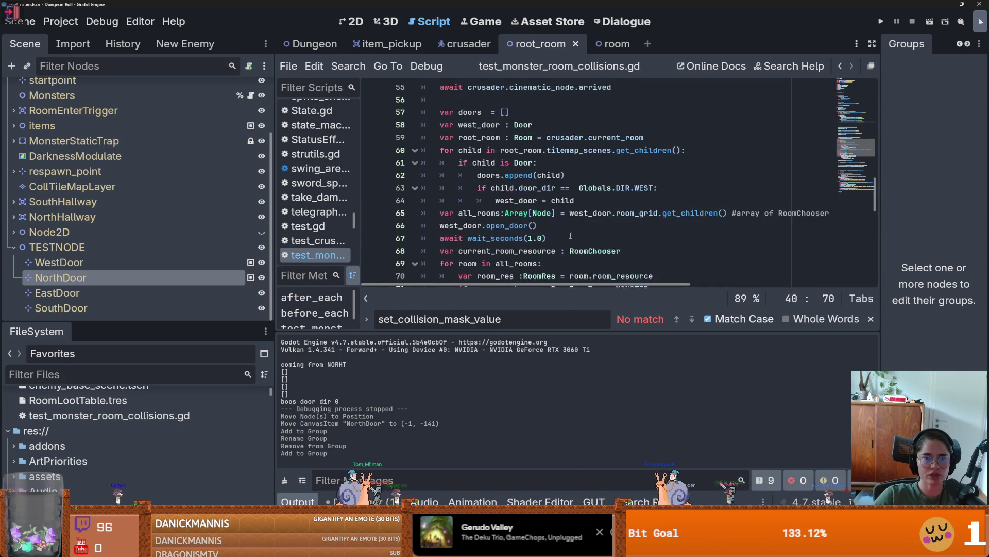
scroll(570, 235, "up", 4)
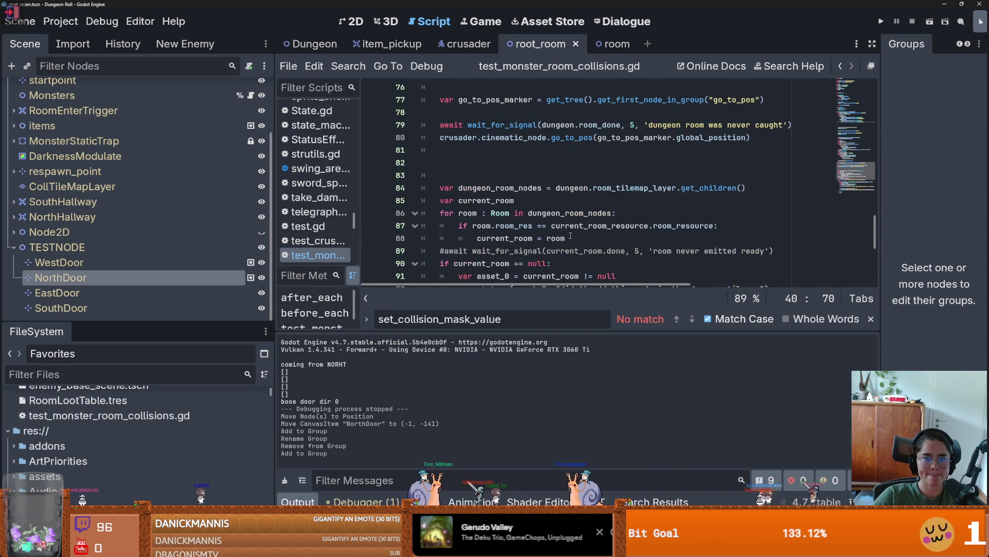
double_click(669, 174)
scroll(576, 215, "up", 2)
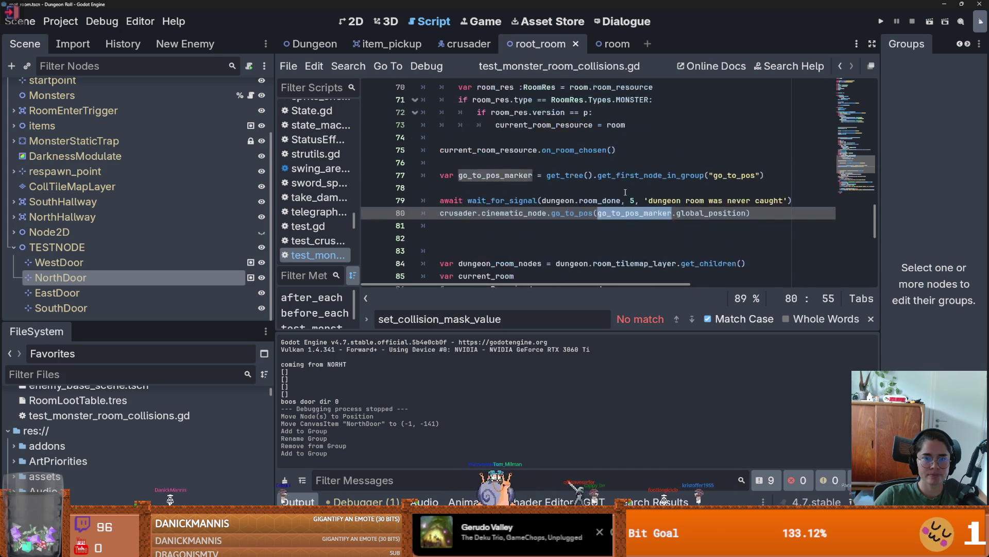
double_click(518, 212)
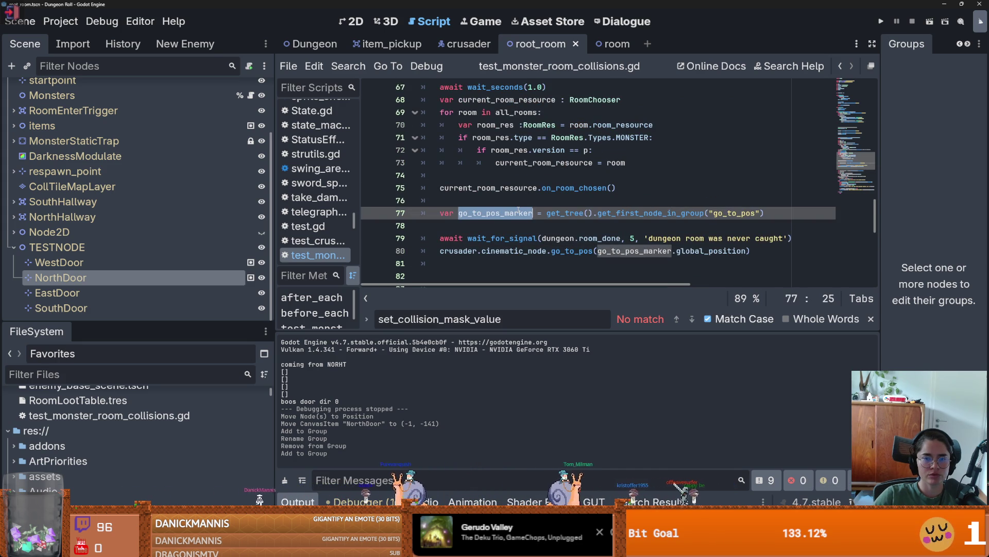
left_click(492, 192)
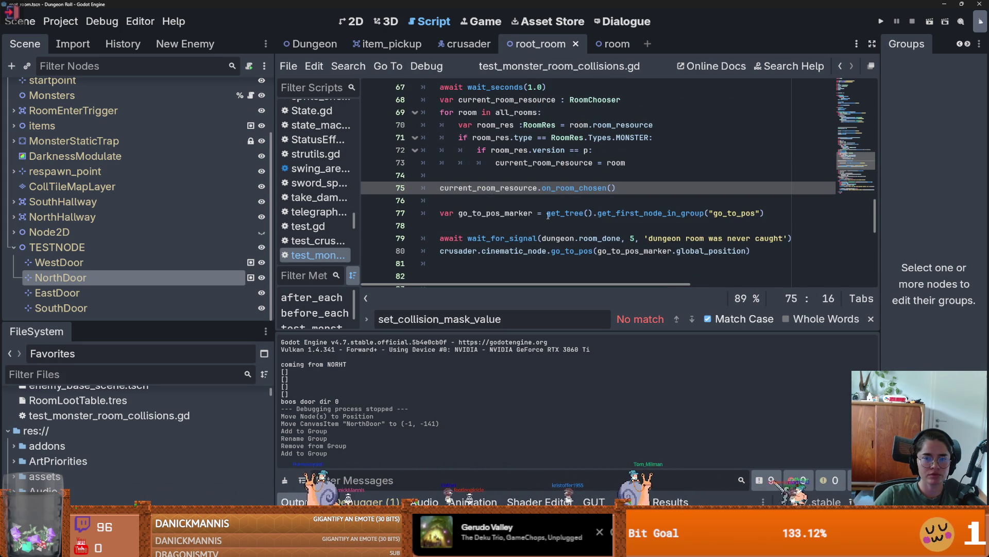
left_click_drag(534, 213, 424, 207)
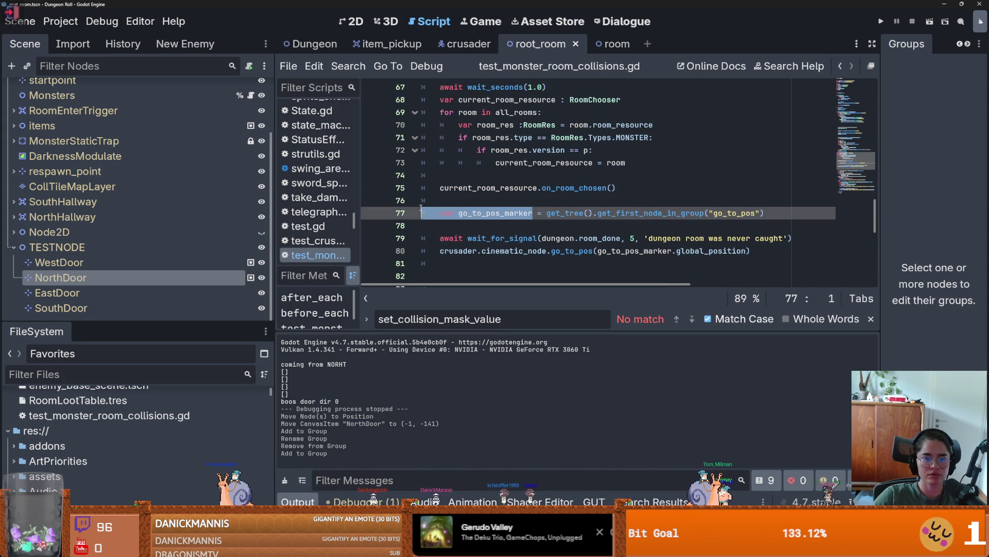
left_click(456, 213)
key("BackSpace")
double_click(456, 213)
scroll(510, 213, "up", 2)
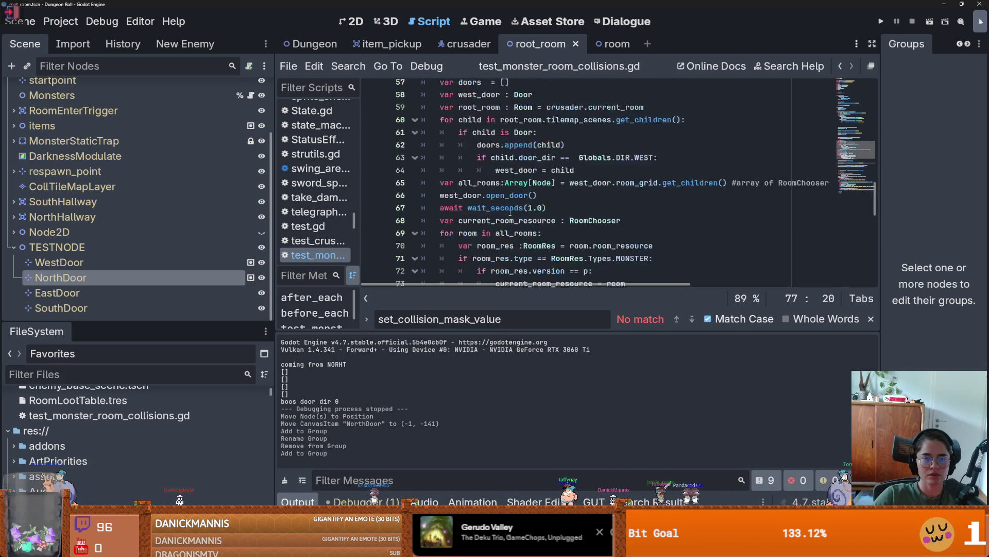
scroll(510, 213, "up", 13)
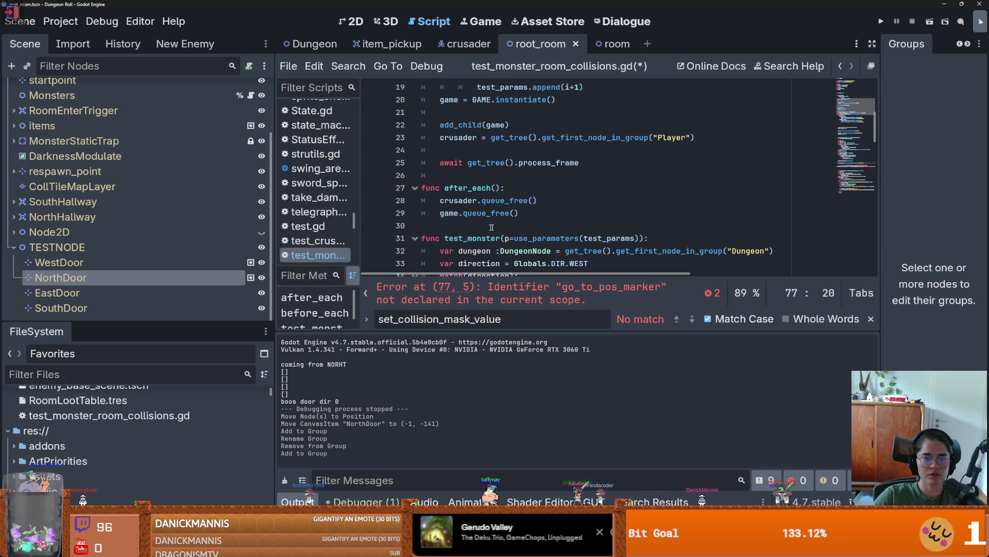
scroll(495, 216, "down", 1)
left_click(593, 155)
scroll(536, 186, "down", 5)
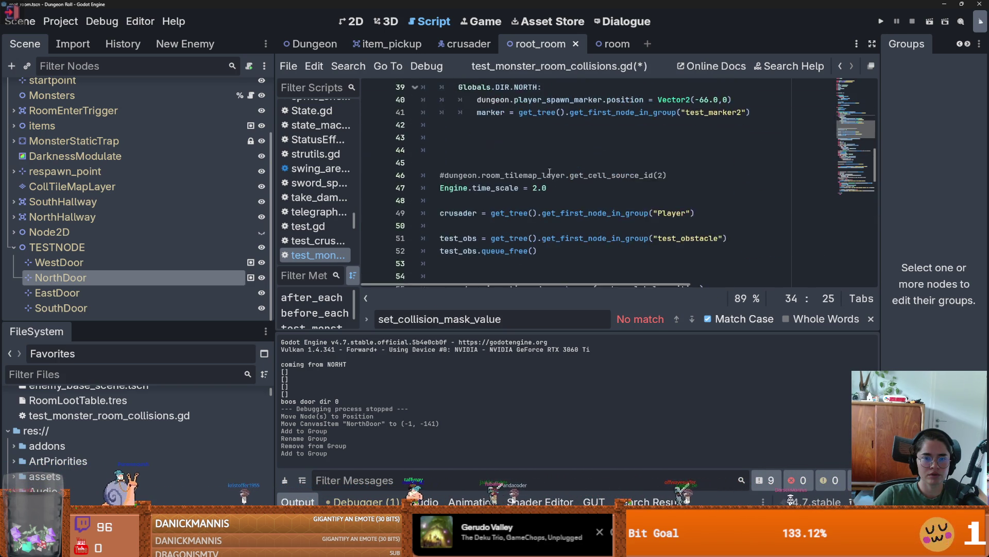
scroll(549, 173, "down", 5)
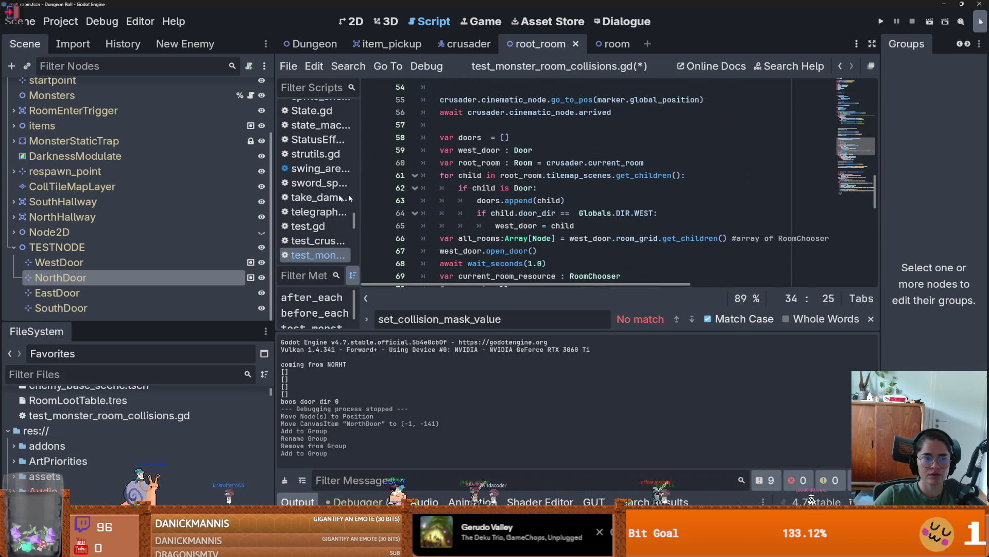
Step: Check the Dungeon's Marker2D groups and glance through the root_room and room scenes
left_click(340, 48)
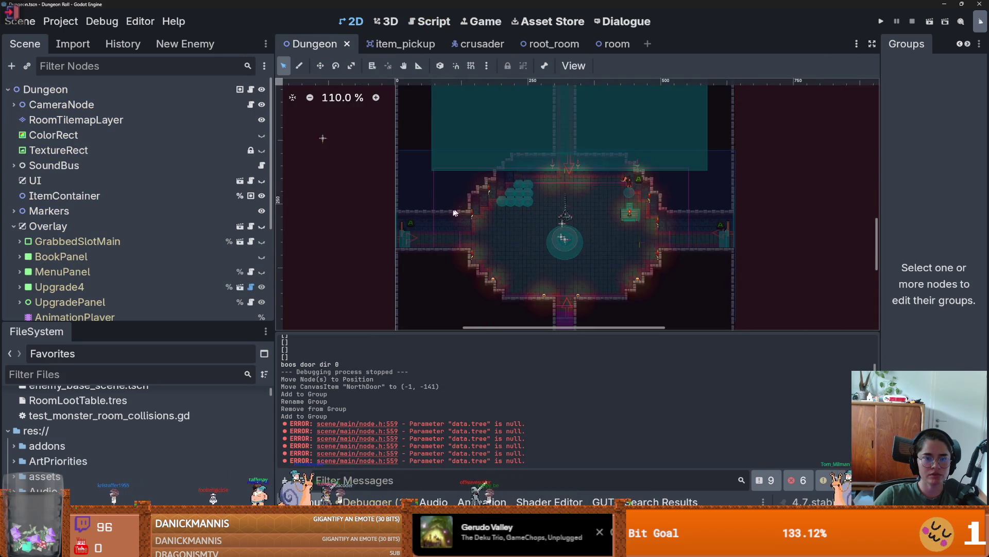
scroll(456, 208, "down", 4)
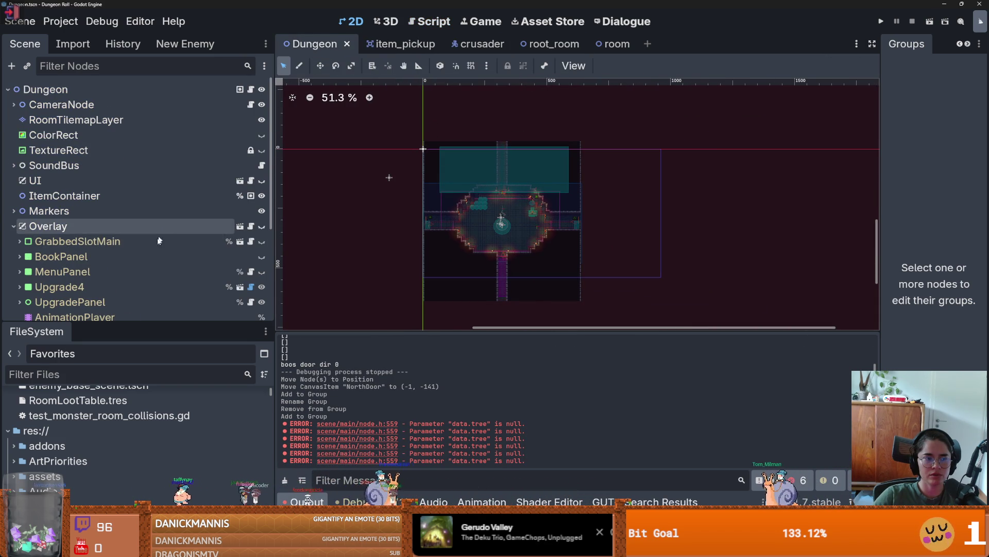
scroll(159, 235, "down", 4)
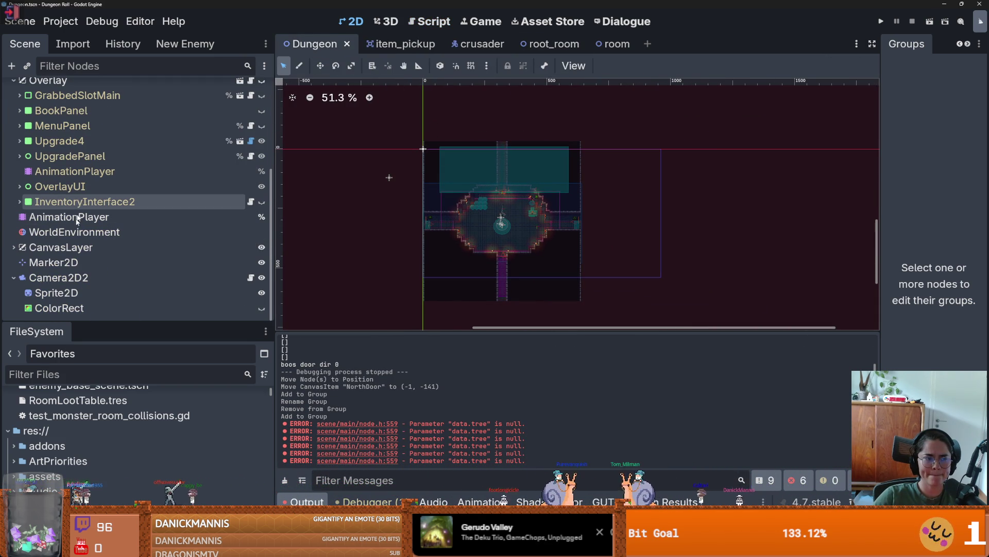
left_click(56, 262)
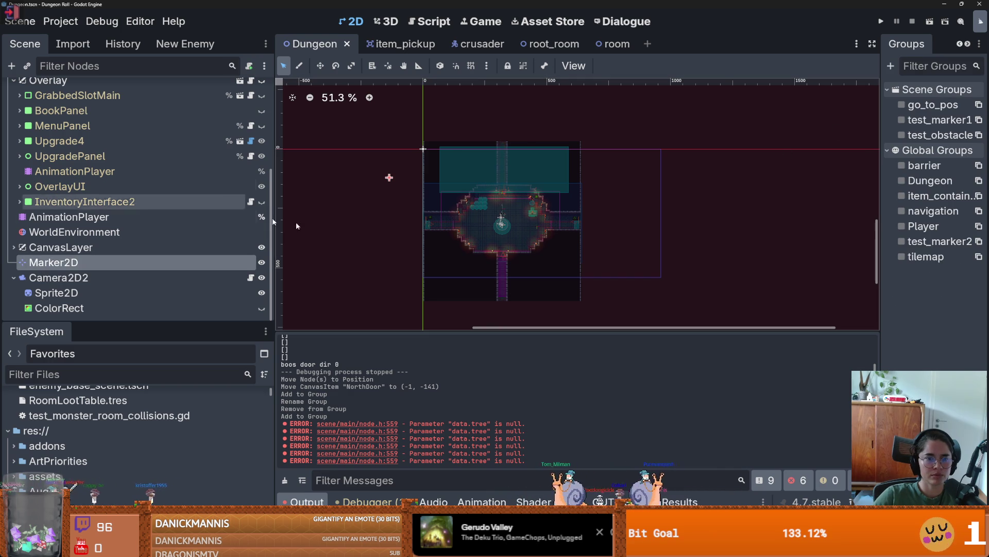
left_click(546, 44)
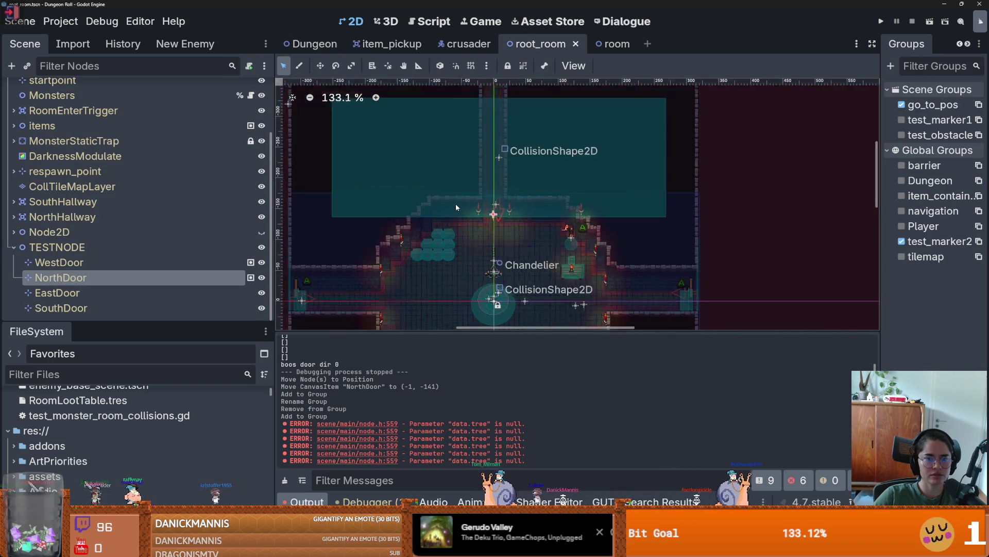
scroll(456, 203, "down", 3)
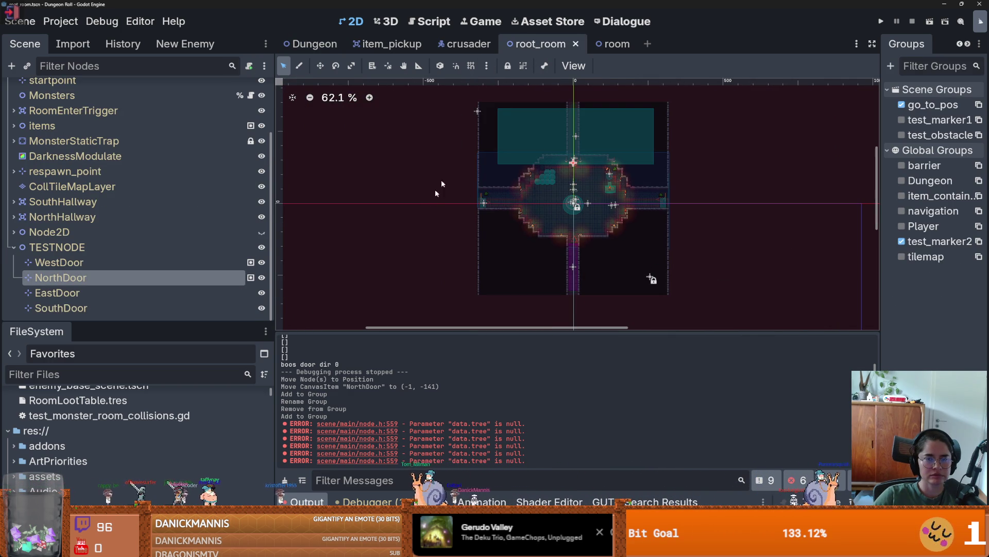
left_click(611, 44)
scroll(488, 239, "down", 3)
scroll(487, 237, "down", 3)
scroll(487, 236, "up", 3)
Step: Locate the Dungeon's BeforeBossRoomMarker and SpawnPointMarker, then read the root_room.tscn warning in Debugger Errors
left_click(315, 44)
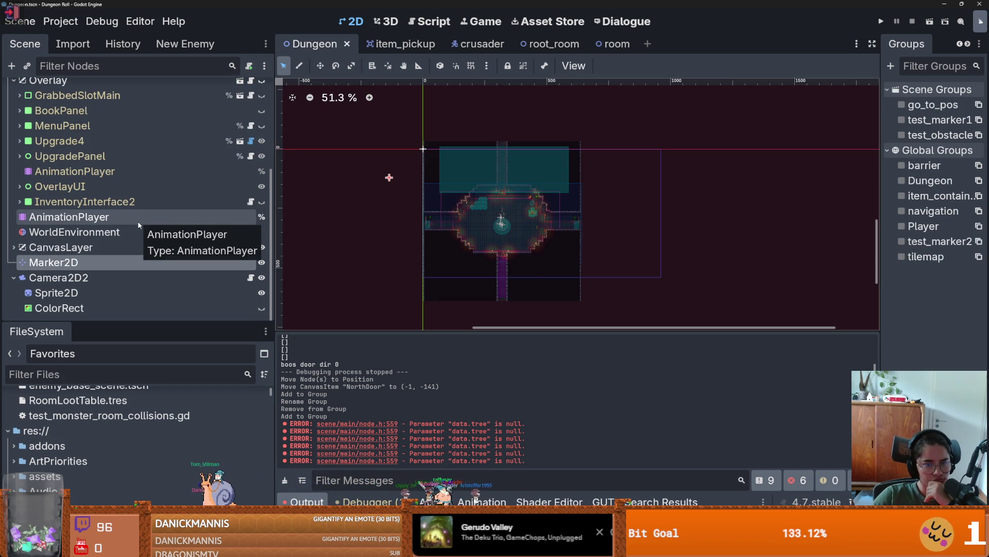
scroll(173, 157, "up", 5)
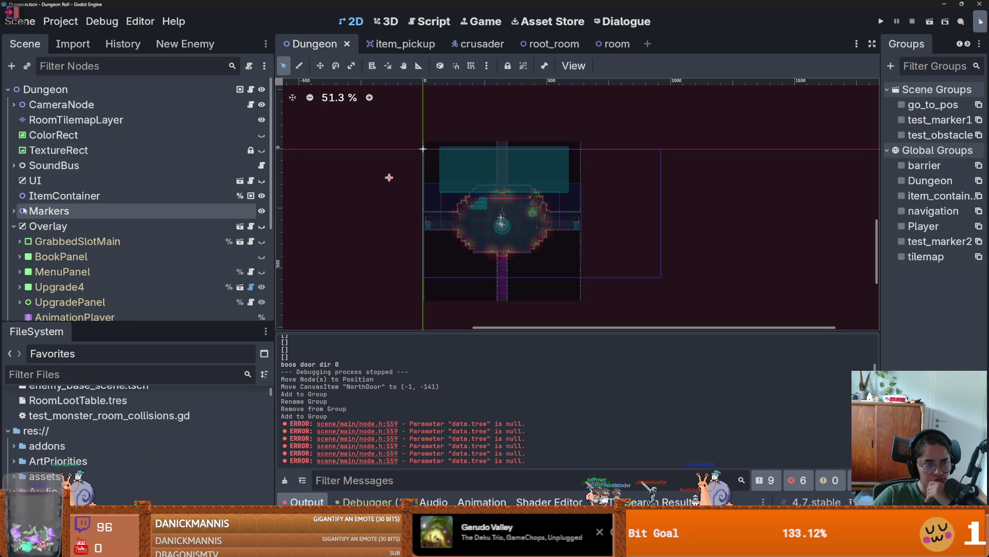
left_click(14, 211)
left_click(96, 228)
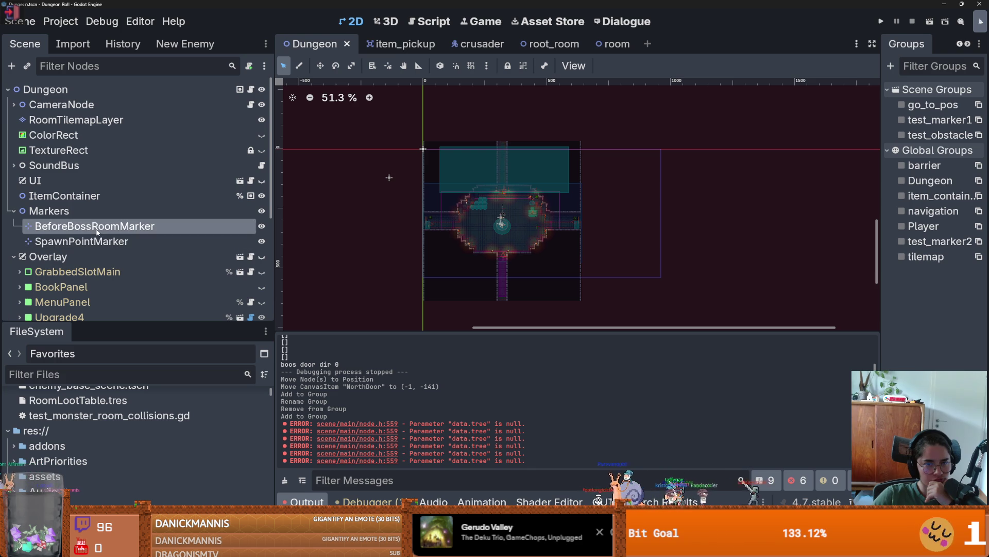
left_click(93, 241)
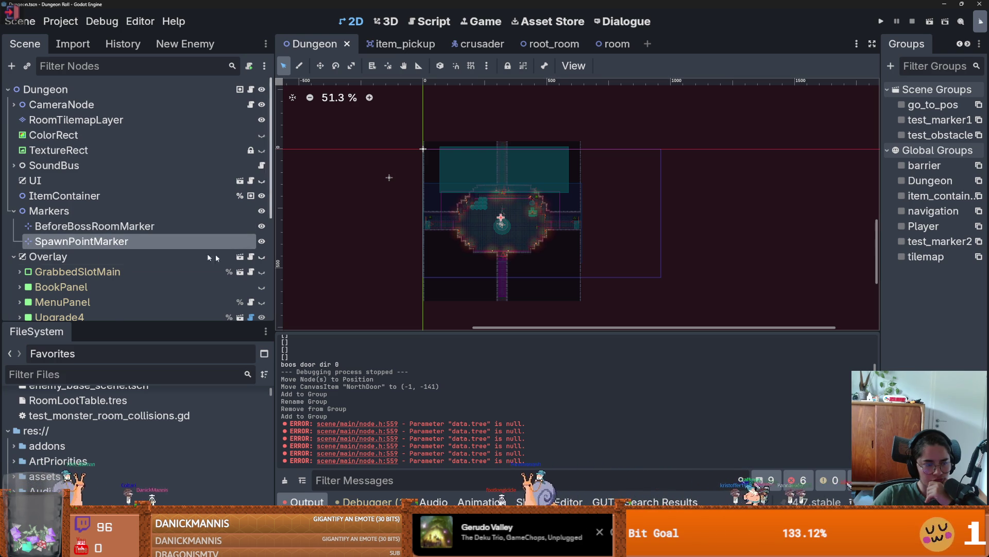
scroll(166, 252, "down", 3)
scroll(166, 252, "down", 1)
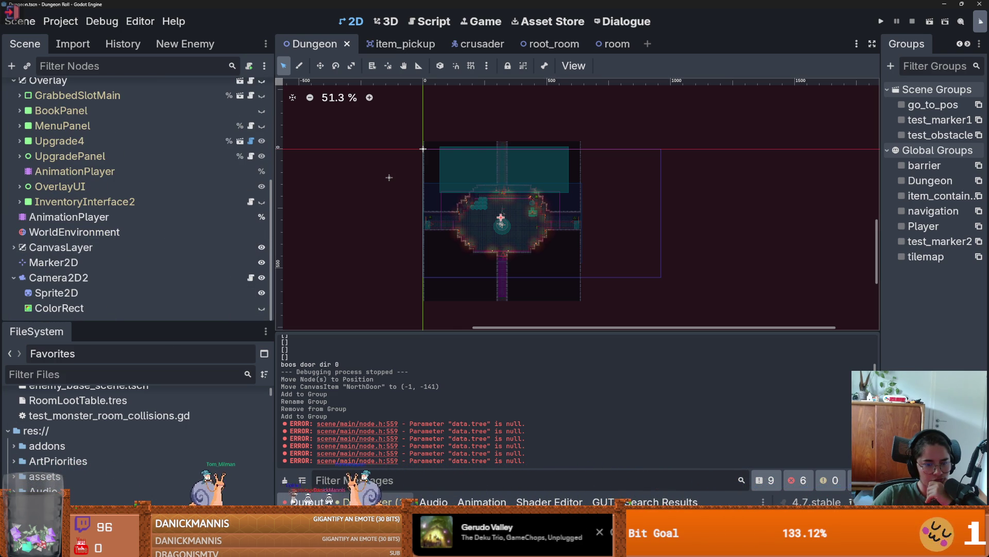
left_click(373, 502)
left_click(386, 298)
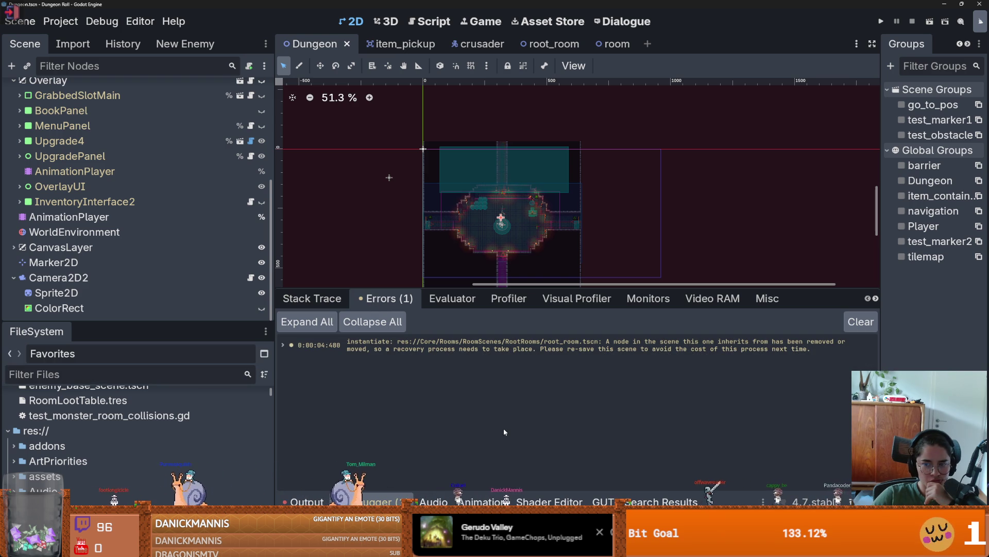
left_click(549, 44)
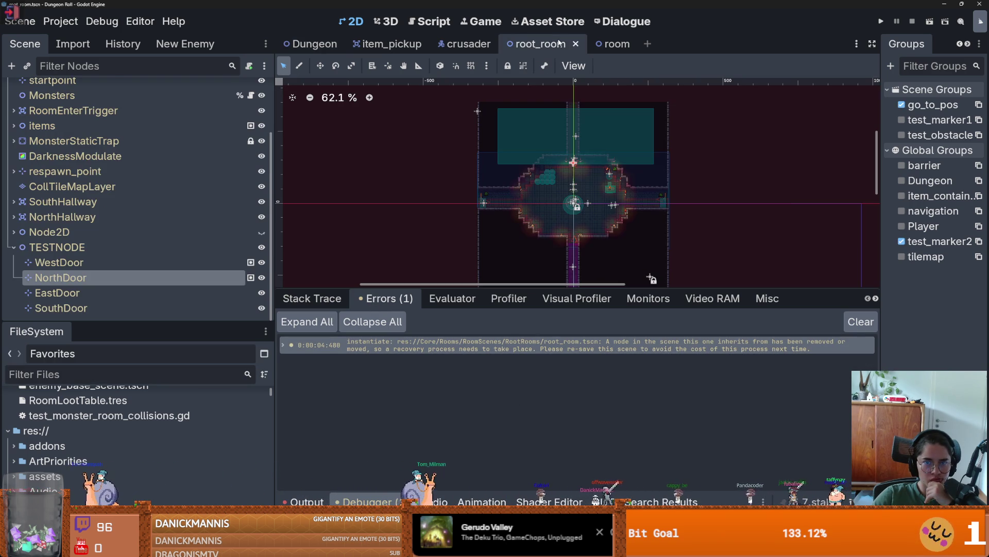
Step: Save the root_room scene and open test_monster_room_collisions.gd
right_click(557, 45)
left_click(594, 70)
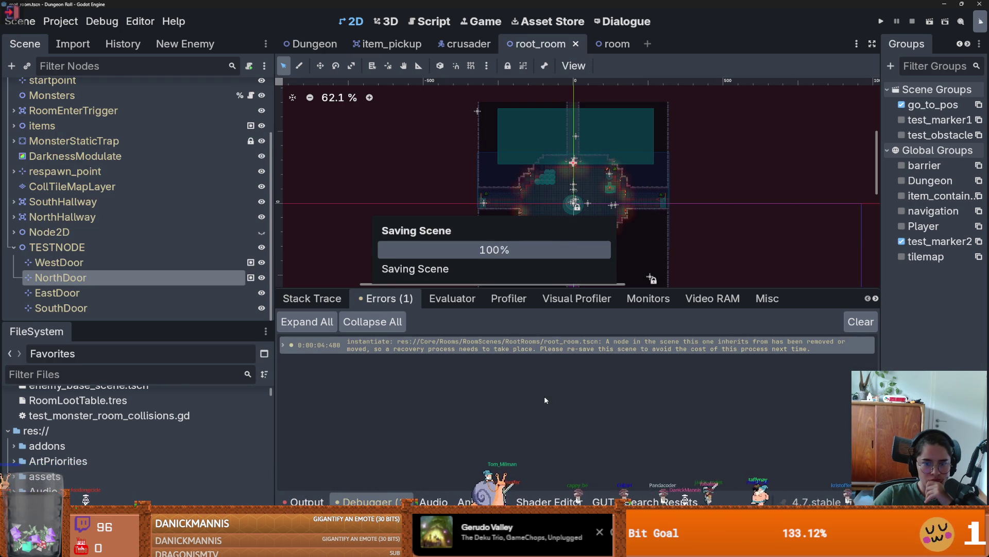
double_click(103, 415)
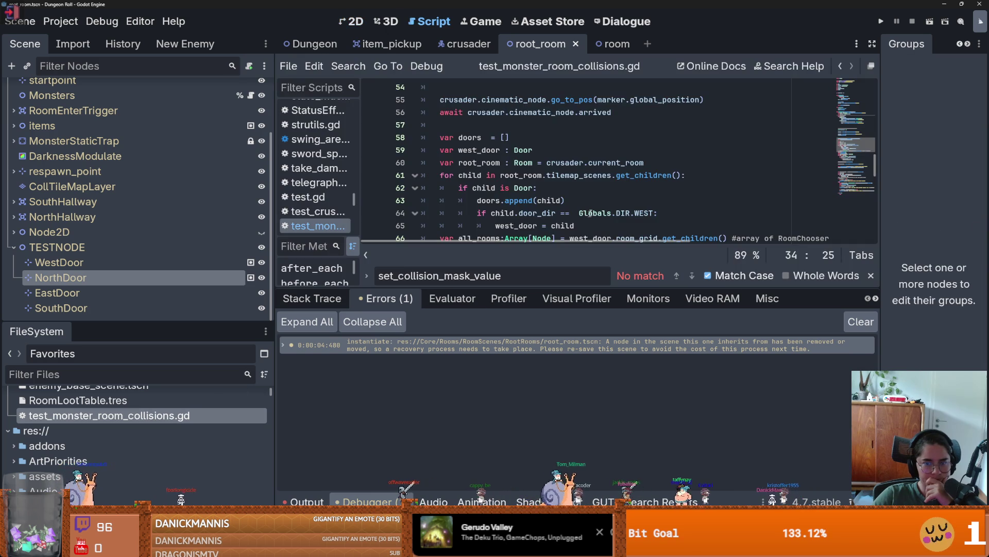
scroll(556, 238, "down", 3)
scroll(564, 243, "up", 2)
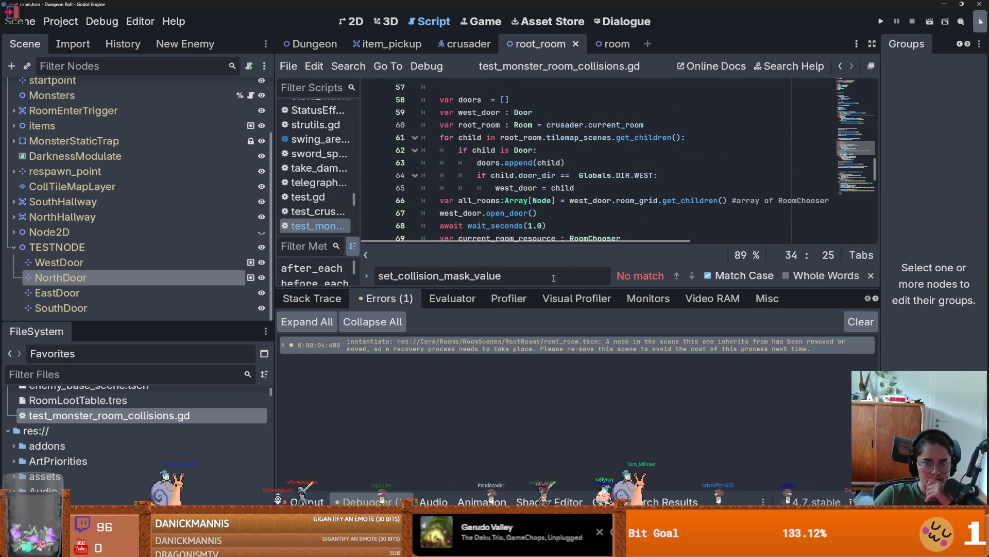
Step: Enlarge the code area and inspect go_to_pos_marker on line 81
left_click_drag(549, 289, 549, 377)
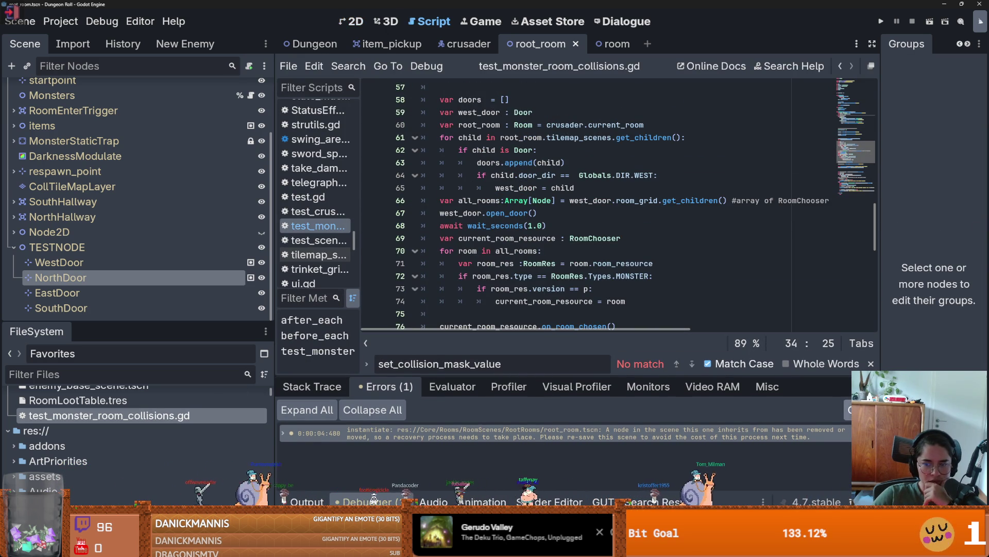
scroll(589, 213, "down", 4)
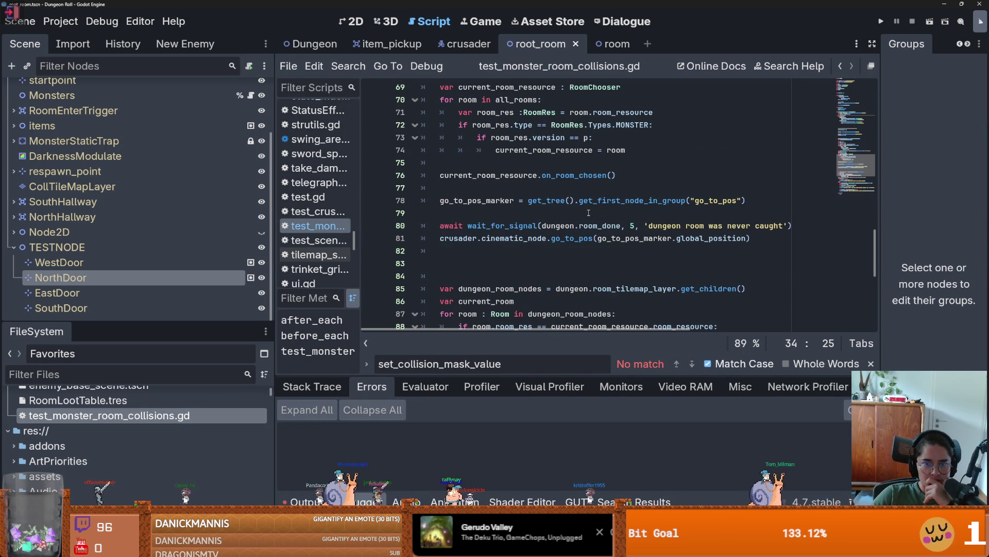
scroll(580, 227, "down", 4)
scroll(579, 227, "up", 3)
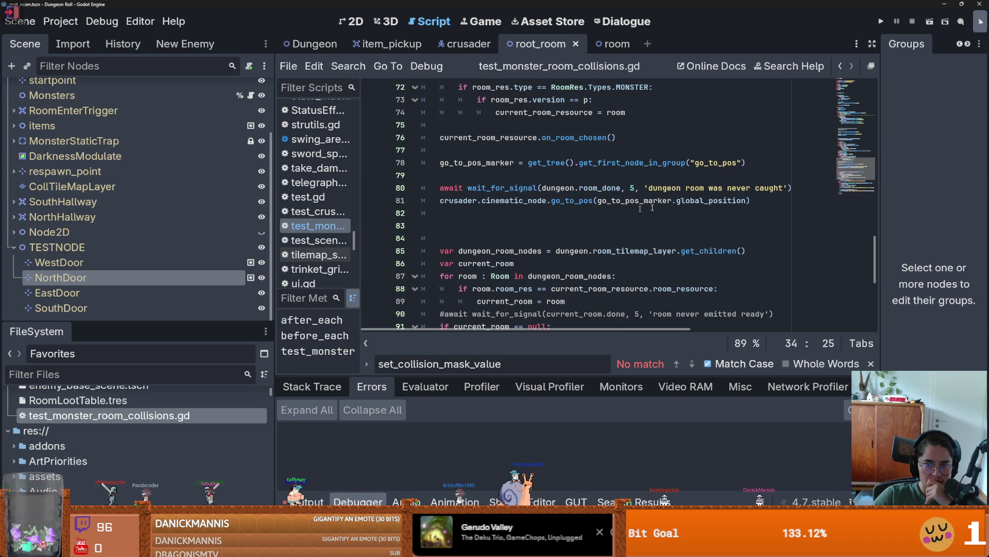
double_click(654, 203)
scroll(586, 224, "up", 2)
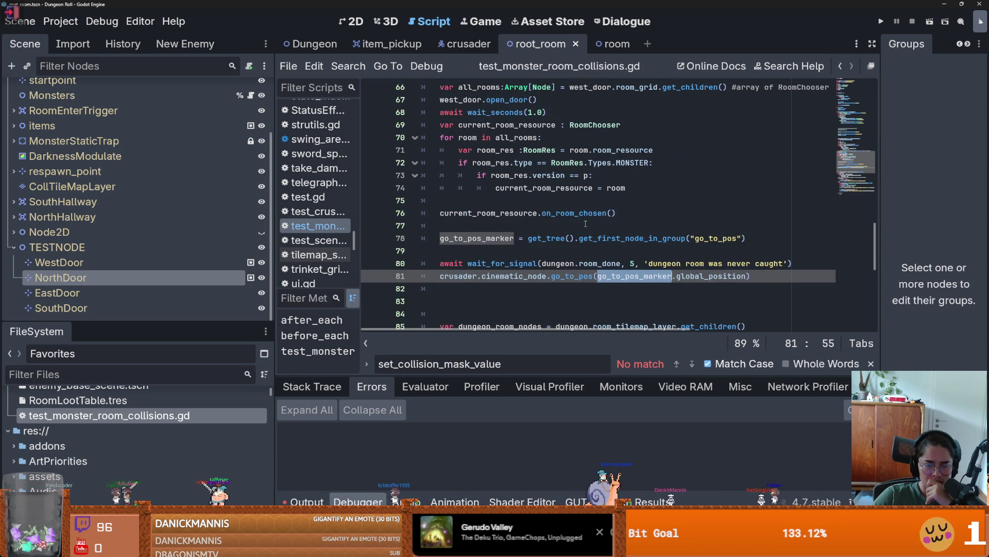
left_click(178, 66)
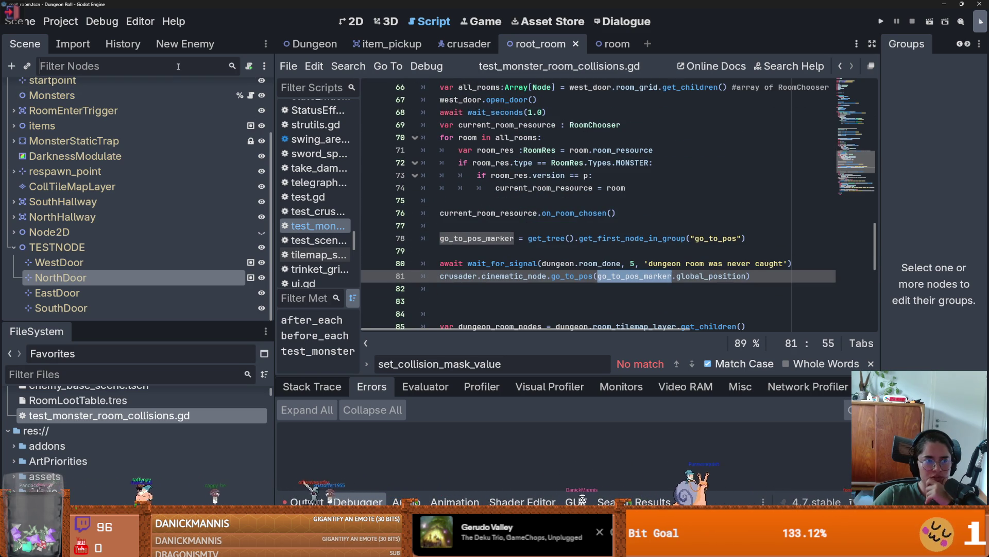
Step: Filter the Scene tree by group with "g", clear the filter, and return to the Dungeon scene
left_click(264, 66)
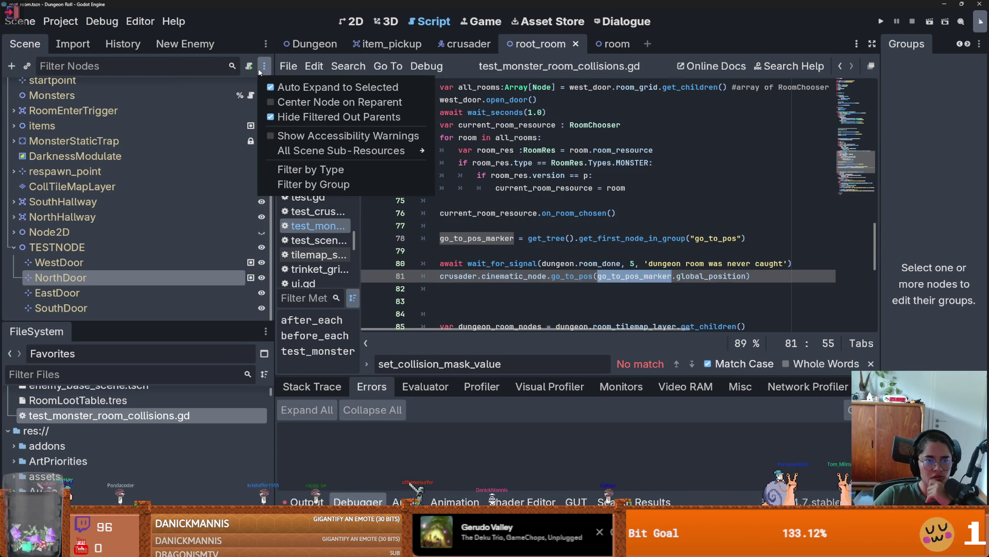
left_click(341, 185)
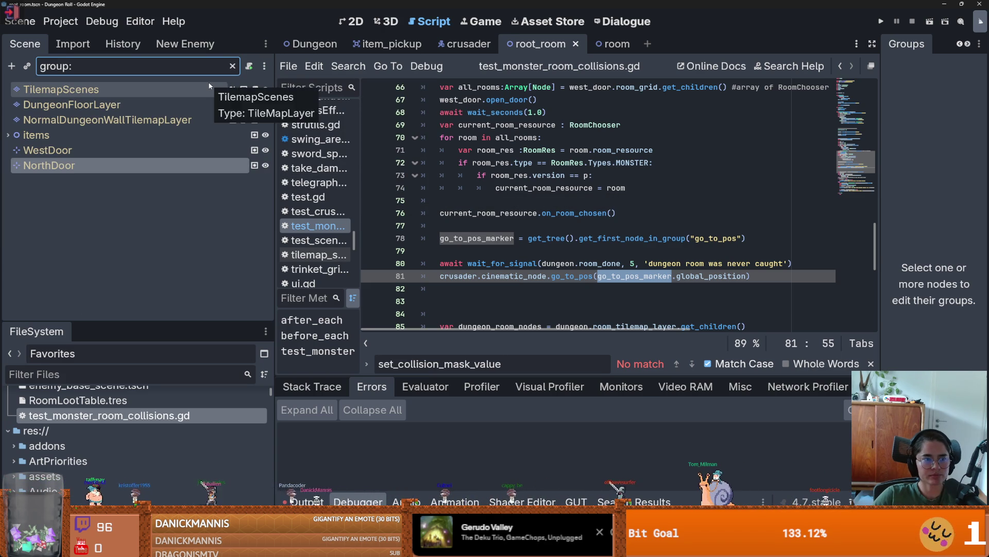
type("g")
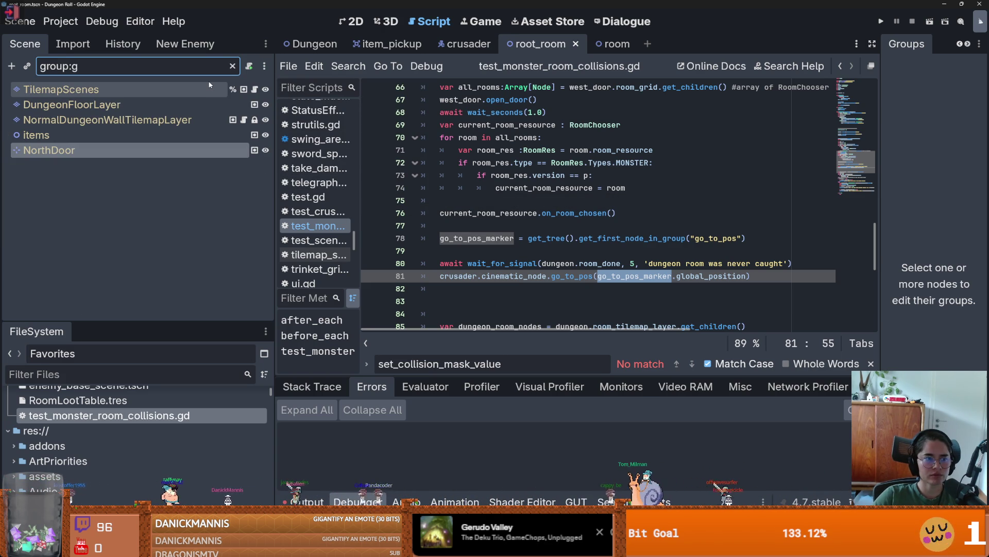
key("BackSpace")
key("BackSpace")
key("BackSpace")
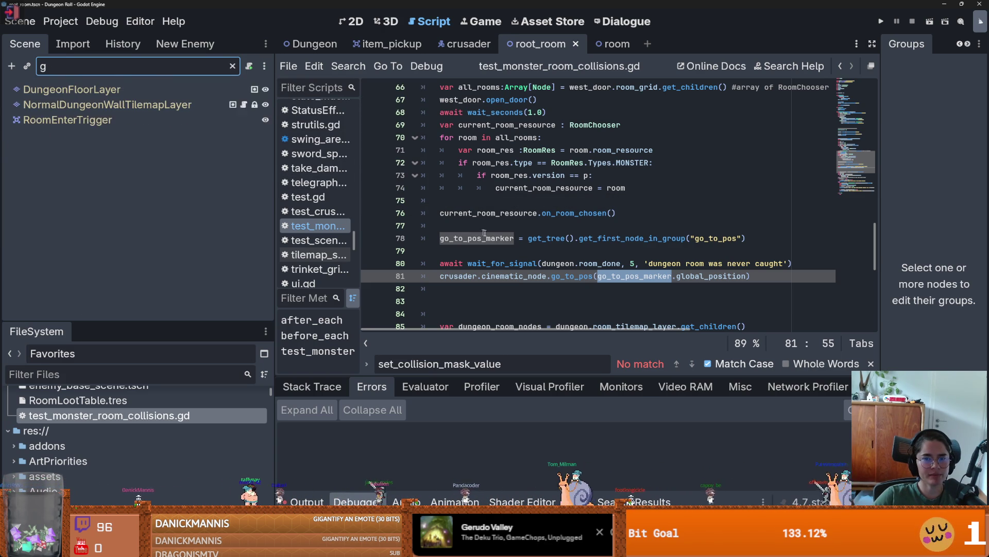
key("BackSpace")
key("BackSpace")
left_click(496, 238)
double_click(496, 238)
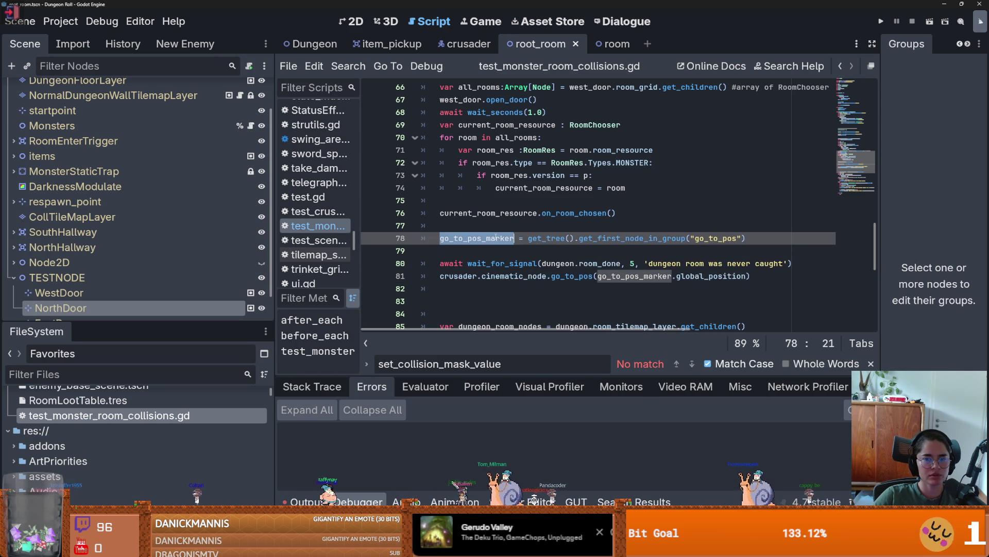
left_click(315, 44)
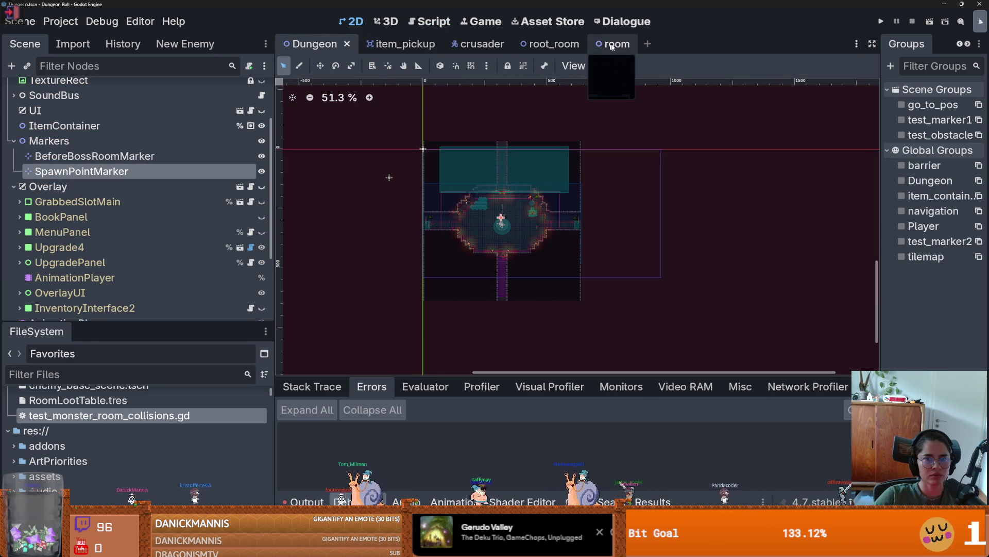
Step: Look through the room scene's WestDoor, NorthDoor, EastDoor and SouthDoor markers
left_click(592, 44)
scroll(122, 249, "down", 2)
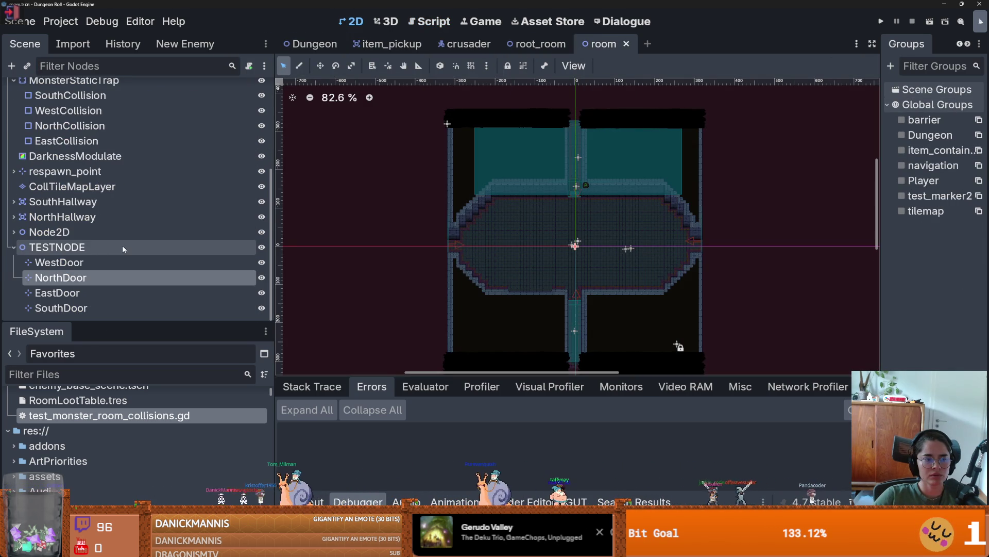
left_click(77, 262)
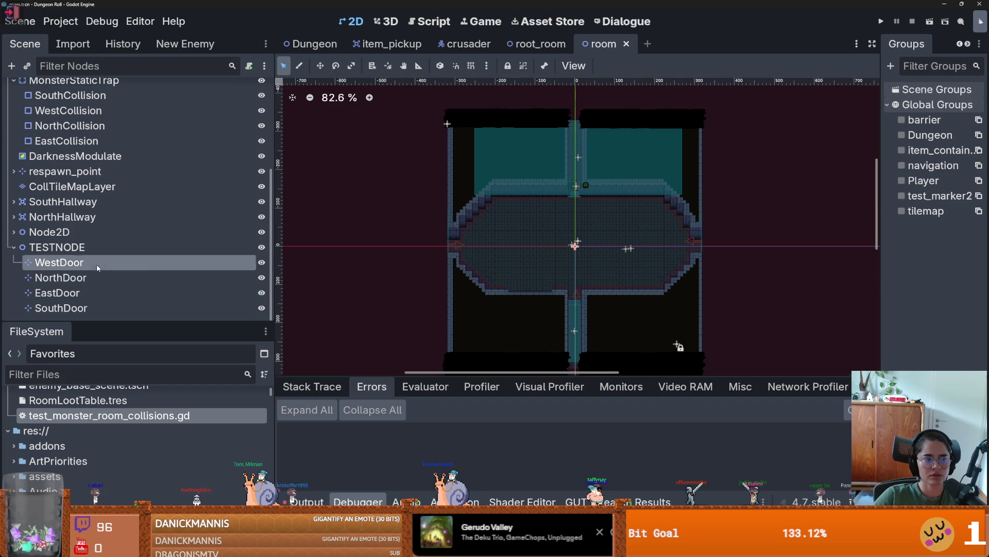
left_click(61, 278)
left_click(67, 293)
left_click(72, 308)
left_click(77, 293)
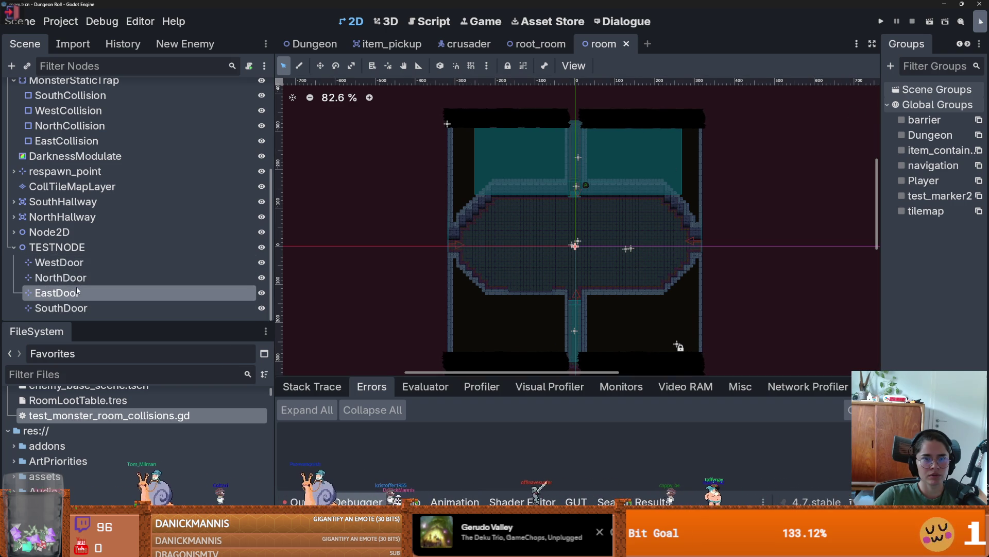
Step: In root_room, remove NorthDoor from the go_to_pos group and save the scene
left_click(539, 43)
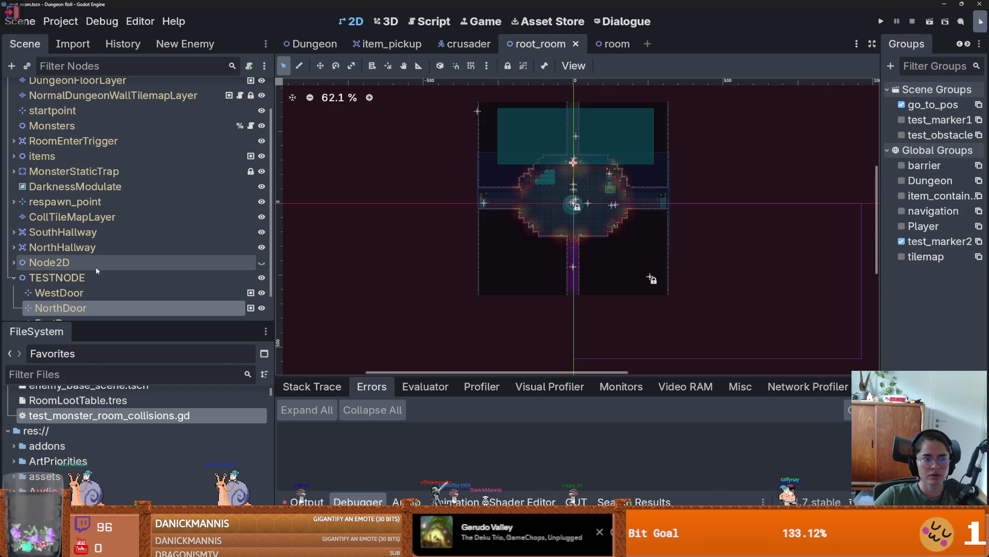
left_click(103, 292)
left_click(70, 311)
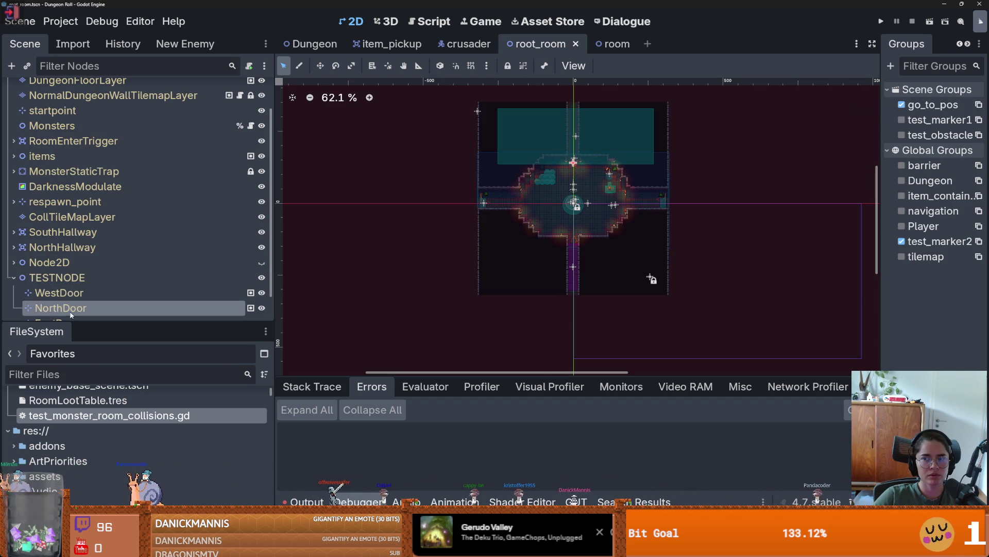
left_click(77, 293)
left_click(79, 309)
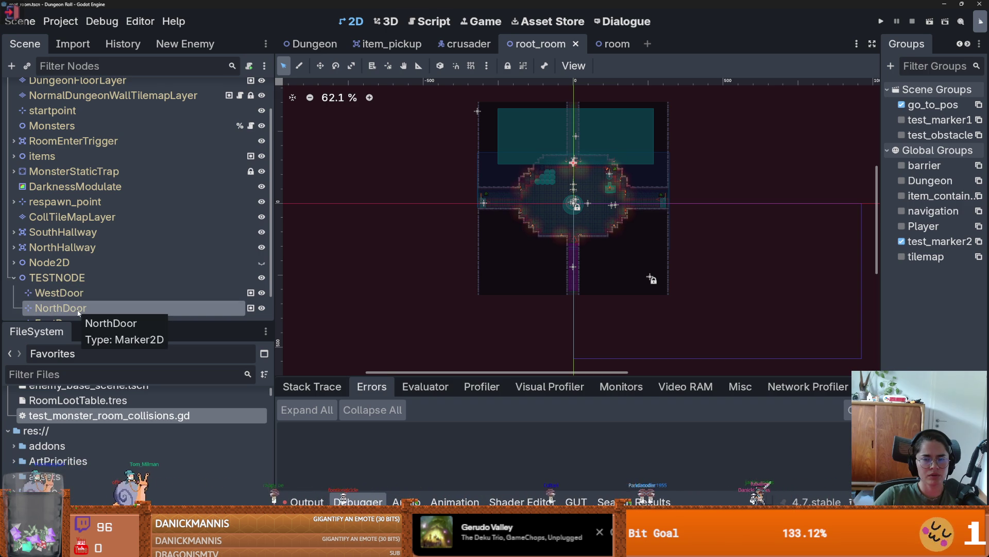
left_click(901, 104)
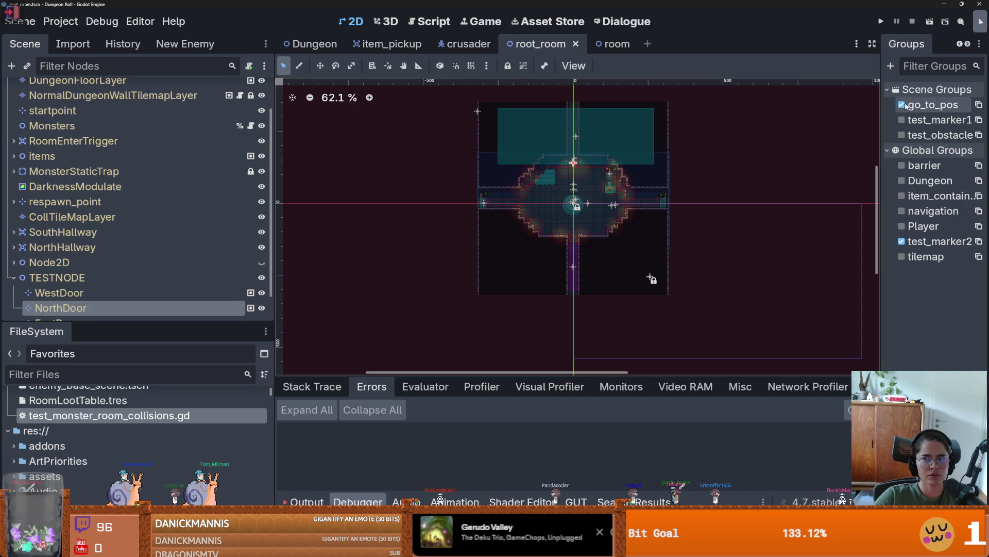
key("ctrl+s")
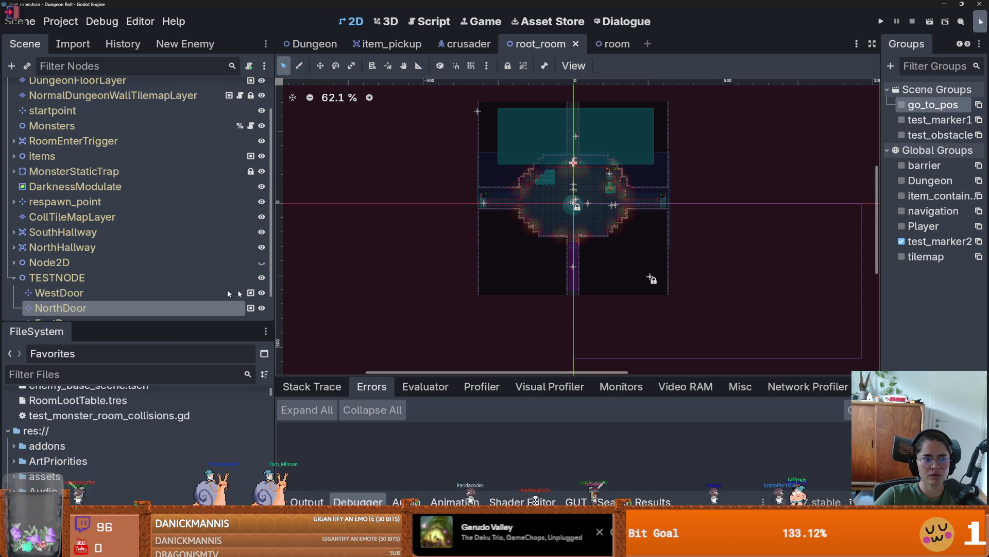
Step: Move EastDoor far left, save, add it to go_to_pos, then select TESTNODE in the room scene
left_click_drag(151, 337, 151, 435)
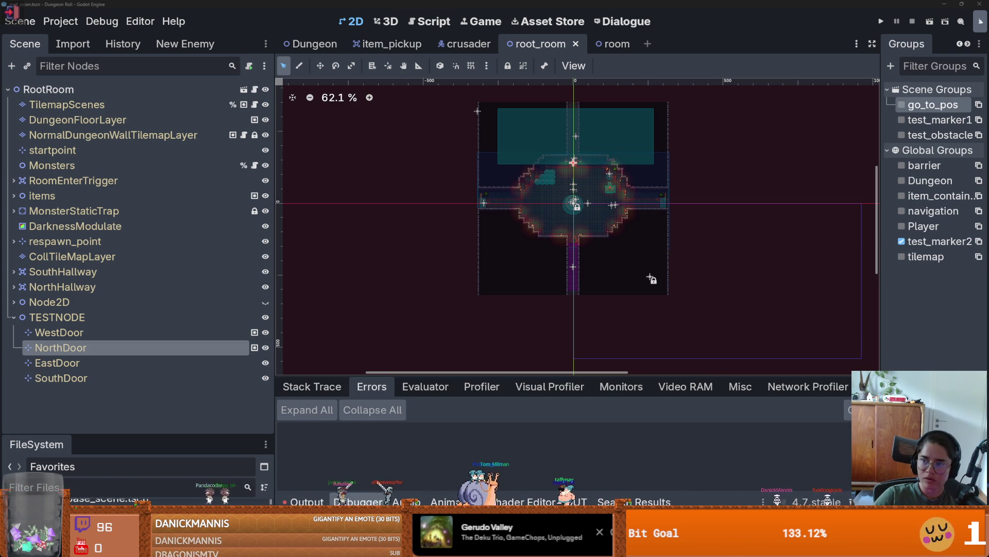
scroll(557, 167, "up", 4)
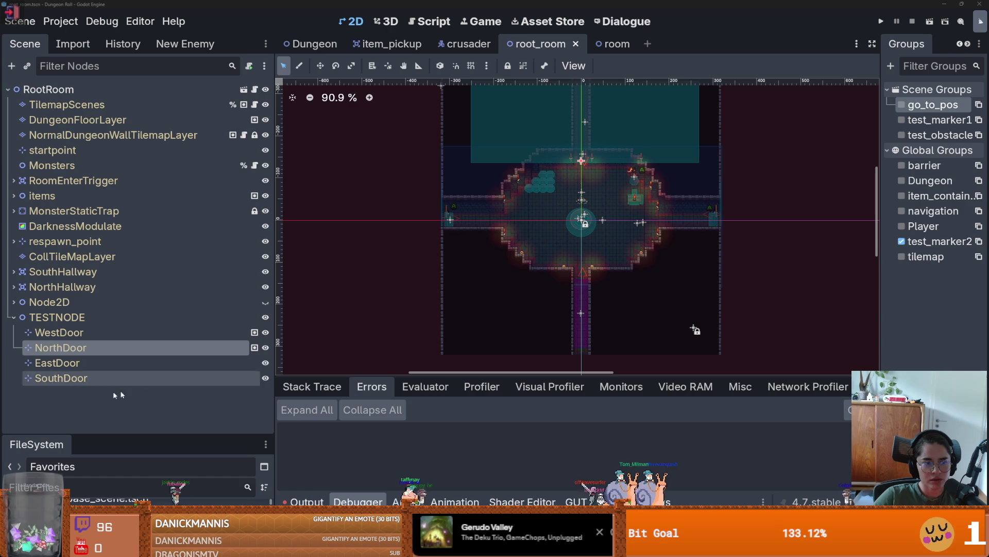
left_click(103, 364)
scroll(460, 236, "up", 4)
left_click_drag(655, 215, 362, 214)
key("ctrl+s")
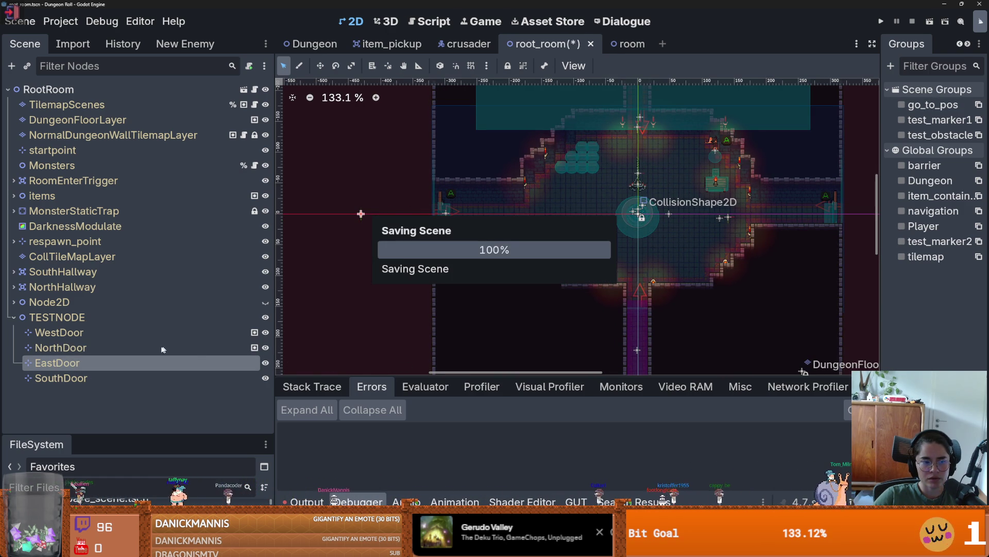
left_click(902, 105)
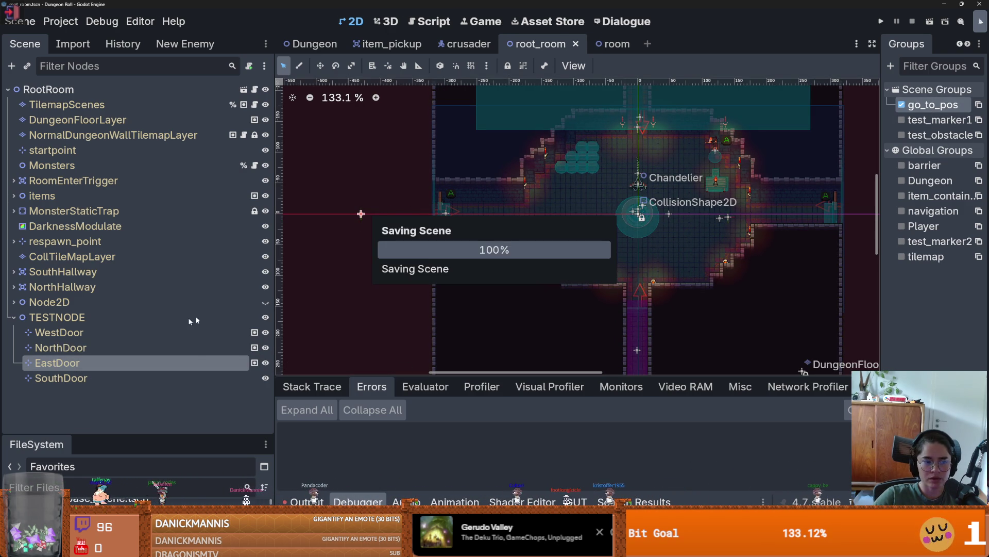
left_click(137, 381)
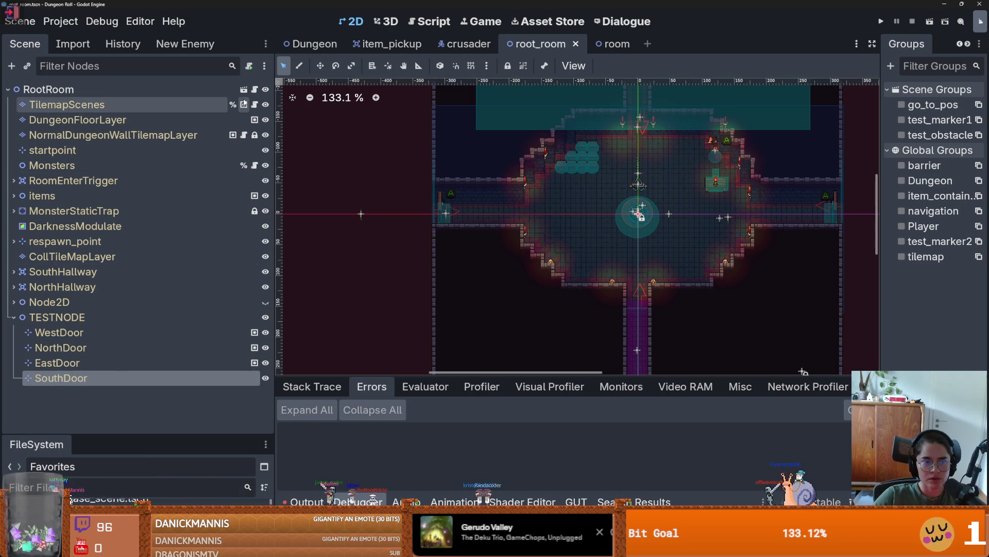
key("ctrl+Tab")
left_click(81, 373)
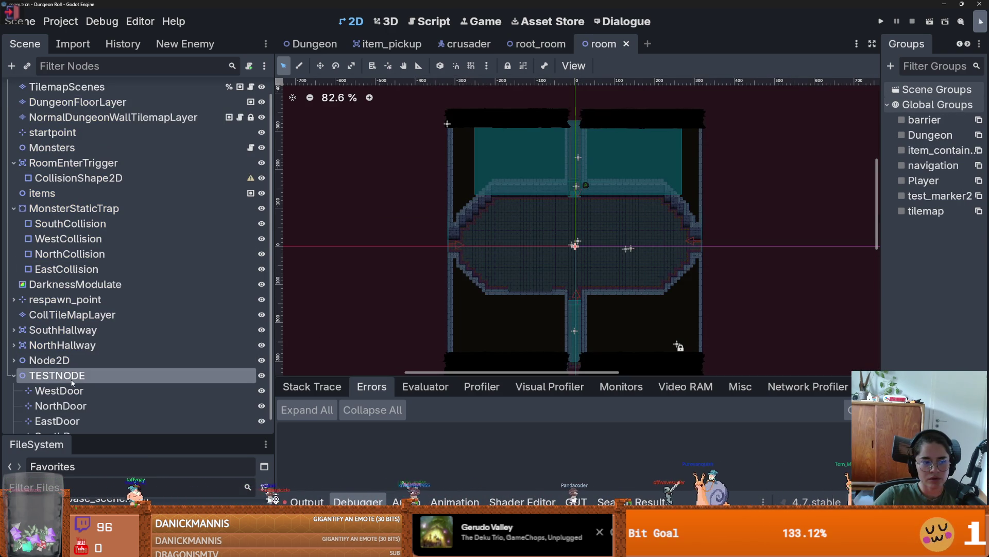
Step: Create a Marker2D named west_go_to_pos under TESTNODE and save the room scene
left_click(16, 67)
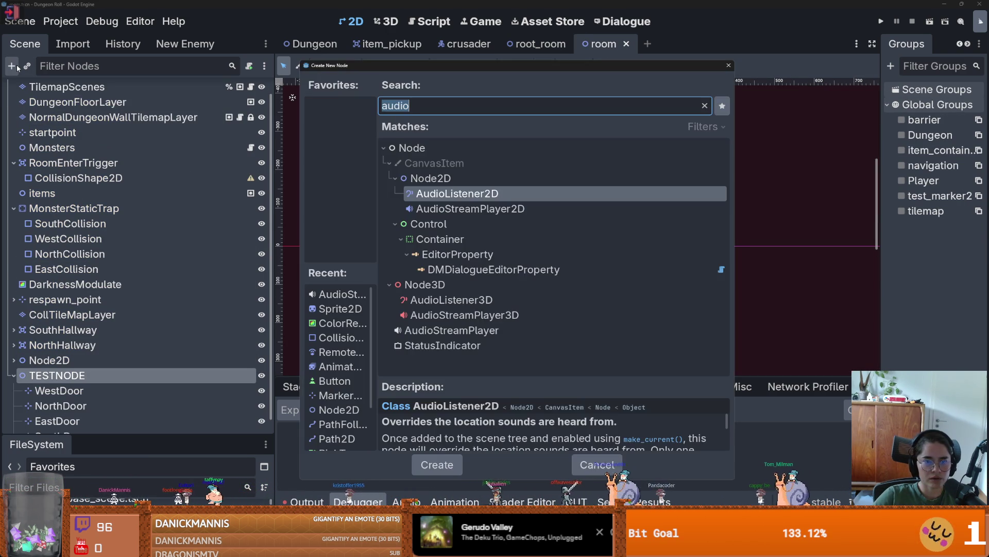
type("mar")
key("Return")
type("west_go_to_pos")
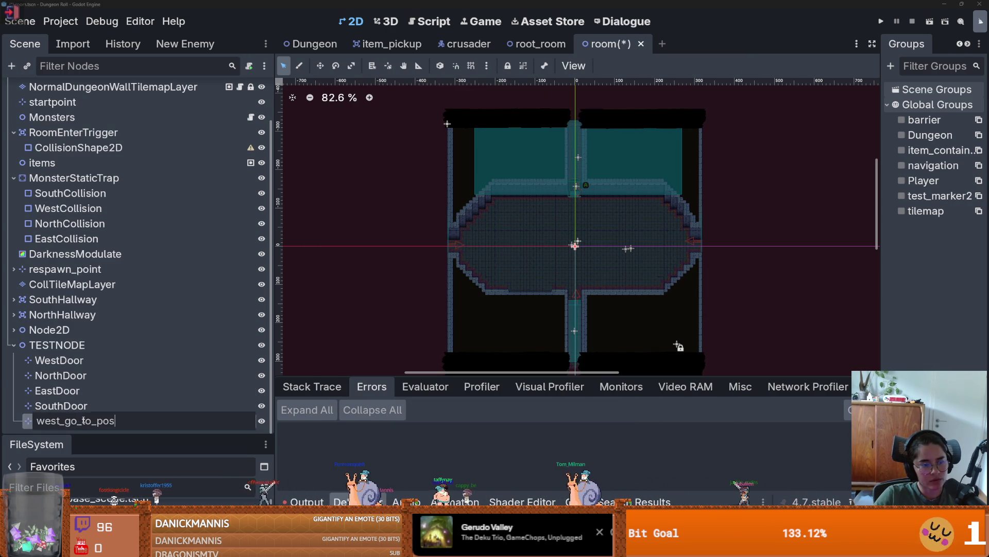
key("Return")
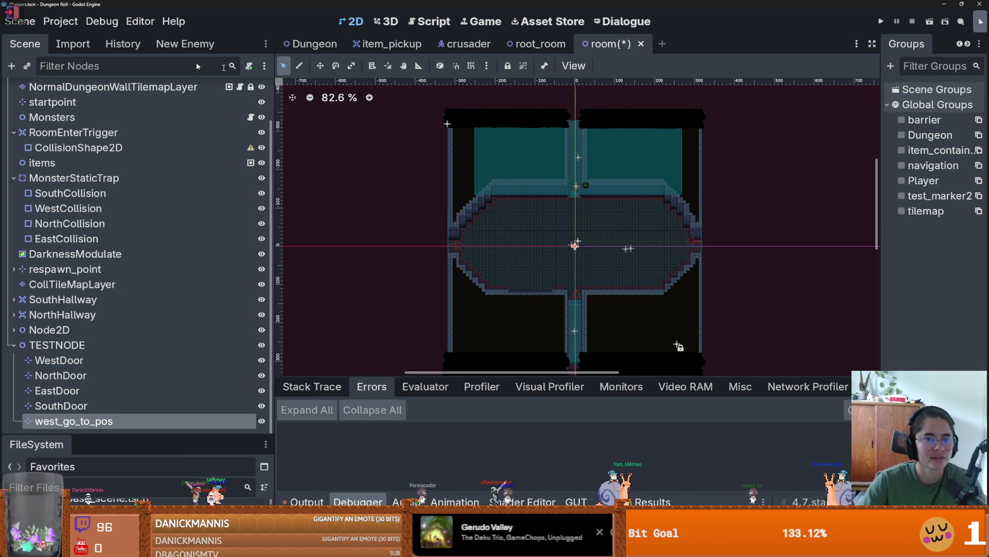
key("ctrl+s")
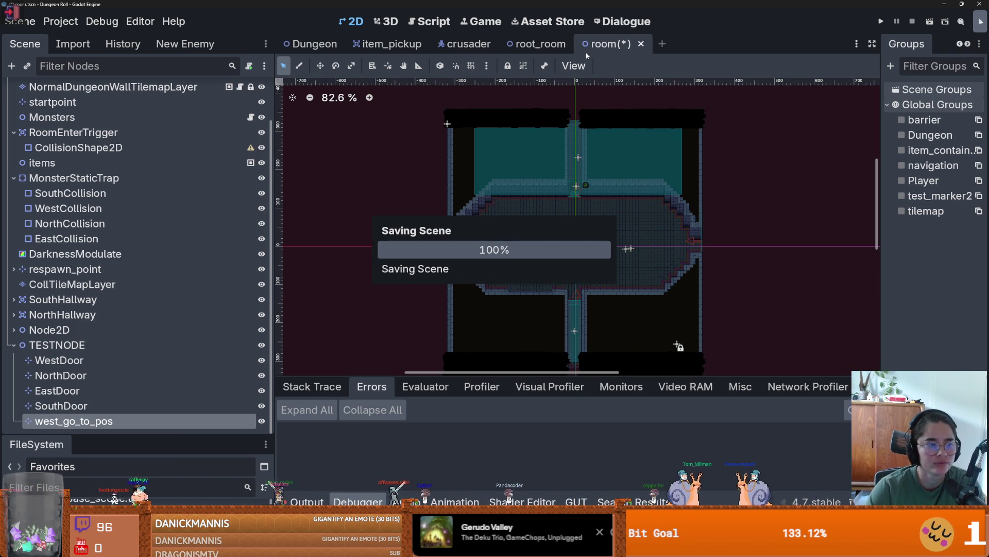
left_click(538, 43)
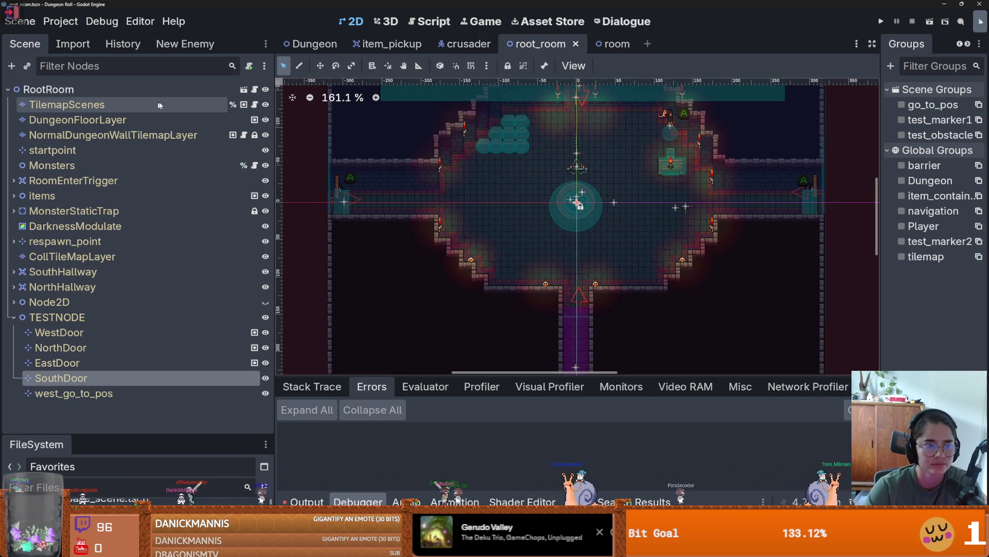
Step: Duplicate west_go_to_pos, rename the copy north_go_to_pos, and save the room scene
key("ctrl+Tab")
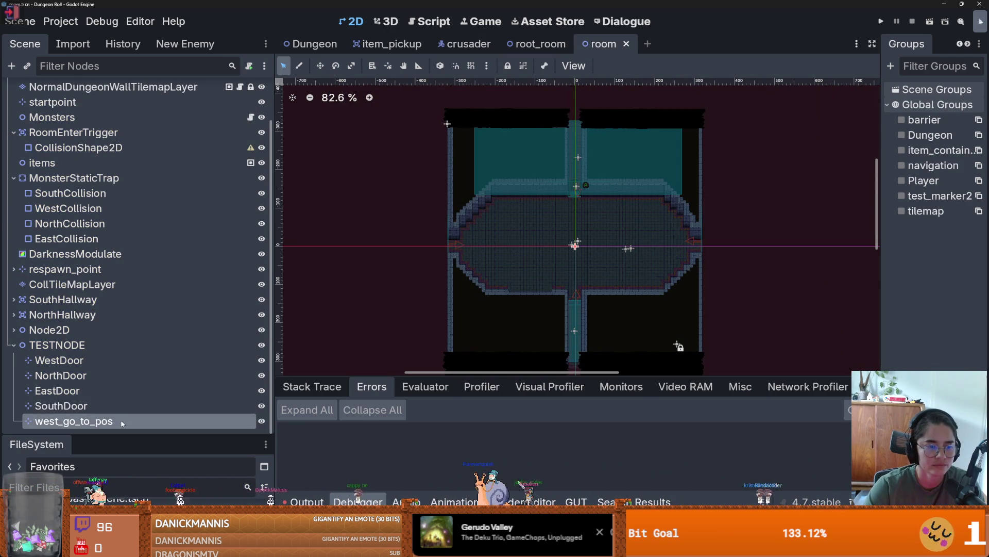
key("ctrl+d")
double_click(61, 421)
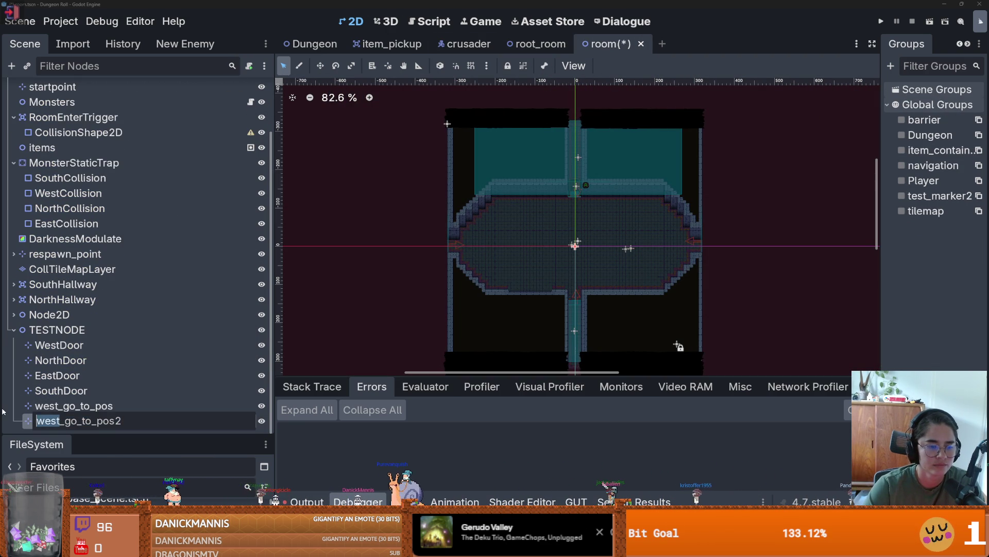
type("h")
key("Return")
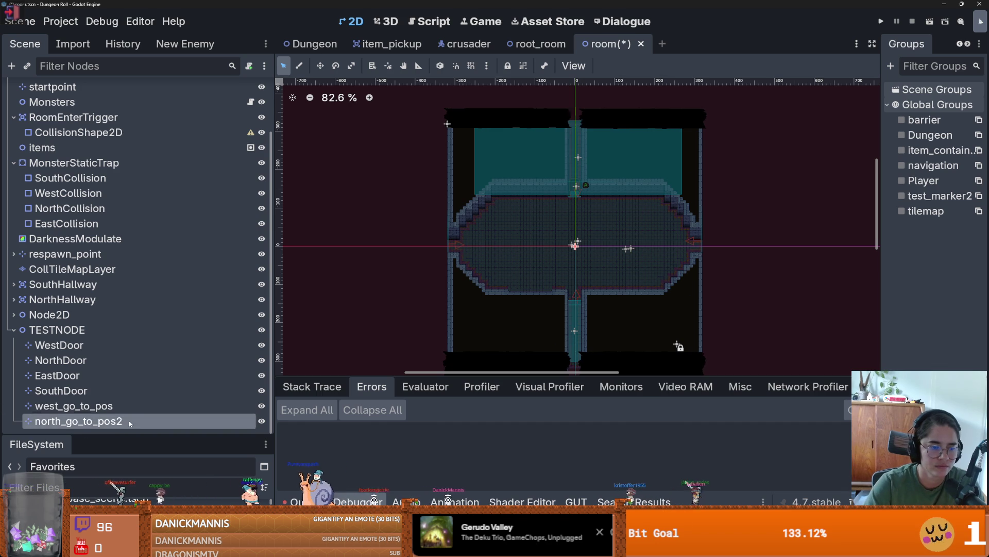
left_click(130, 422)
left_click(536, 44)
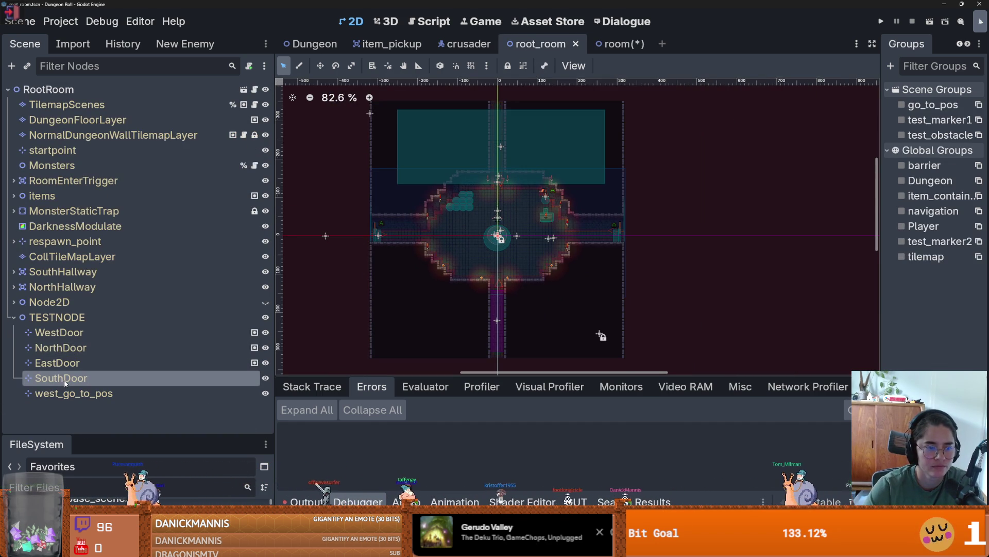
key("ctrl+Tab")
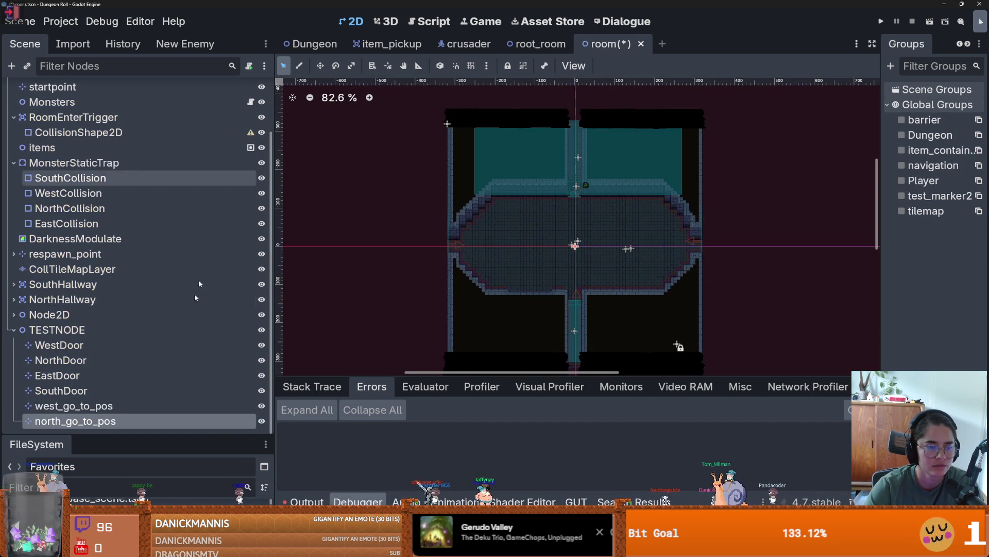
left_click(129, 405)
key("ctrl+s")
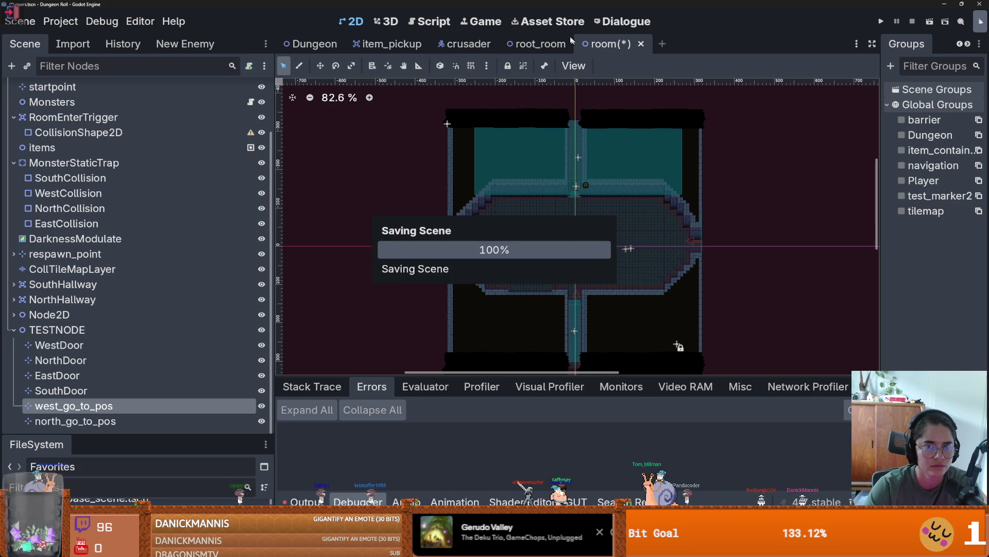
Step: In root_room, inspect west_go_to_pos and the door markers, ending on EastDoor's group membership
key("ctrl+shift+Tab")
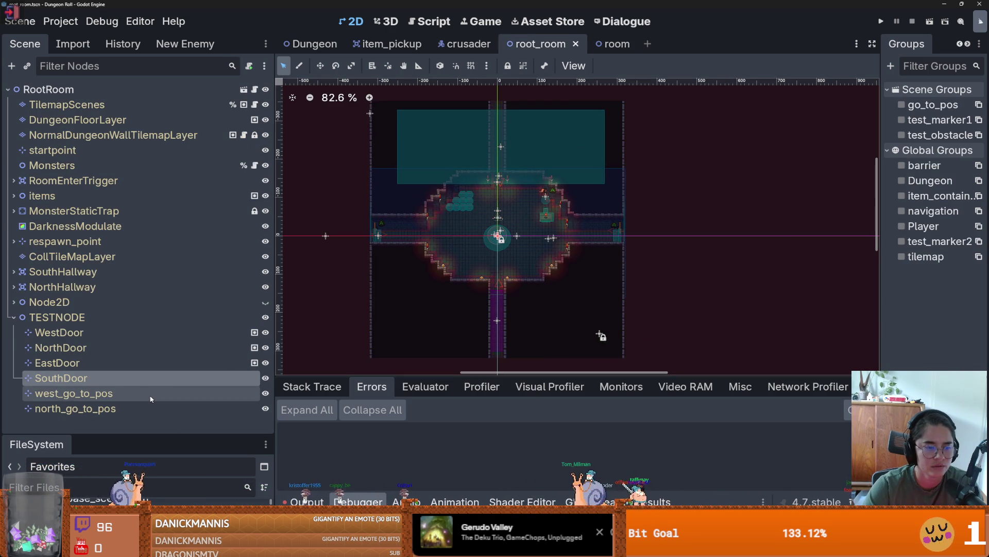
left_click(129, 393)
scroll(427, 227, "up", 3)
right_click(380, 229)
key("Escape")
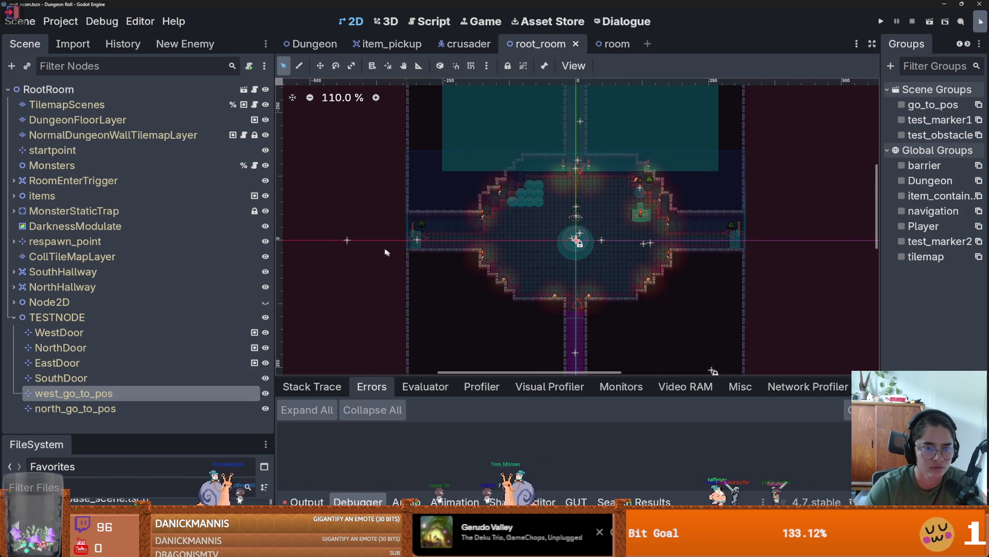
scroll(396, 265, "down", 2)
right_click(359, 247)
left_click(377, 298)
left_click(59, 332)
left_click(57, 363, "ctrl")
scroll(530, 309, "up", 5)
right_click(561, 294)
left_click(415, 320)
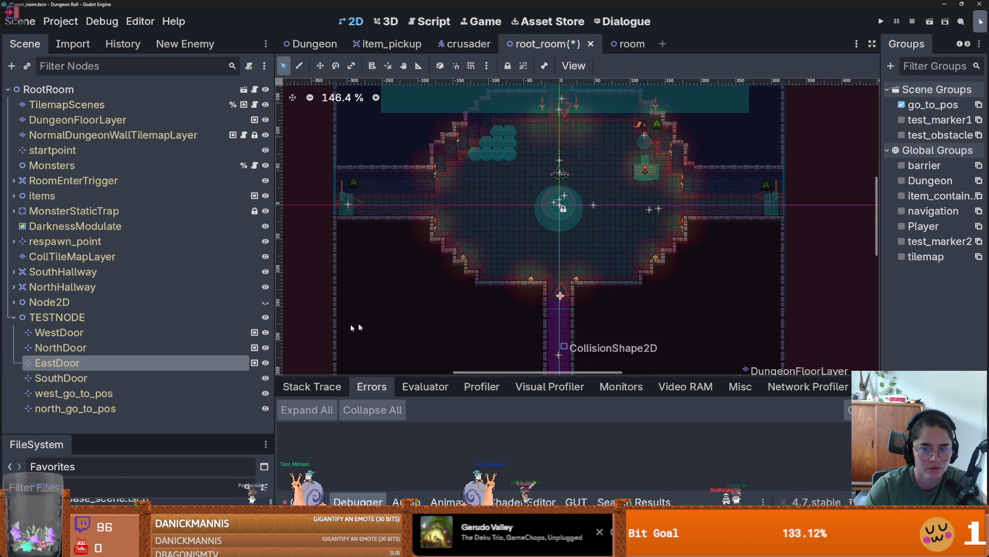
left_click(61, 377)
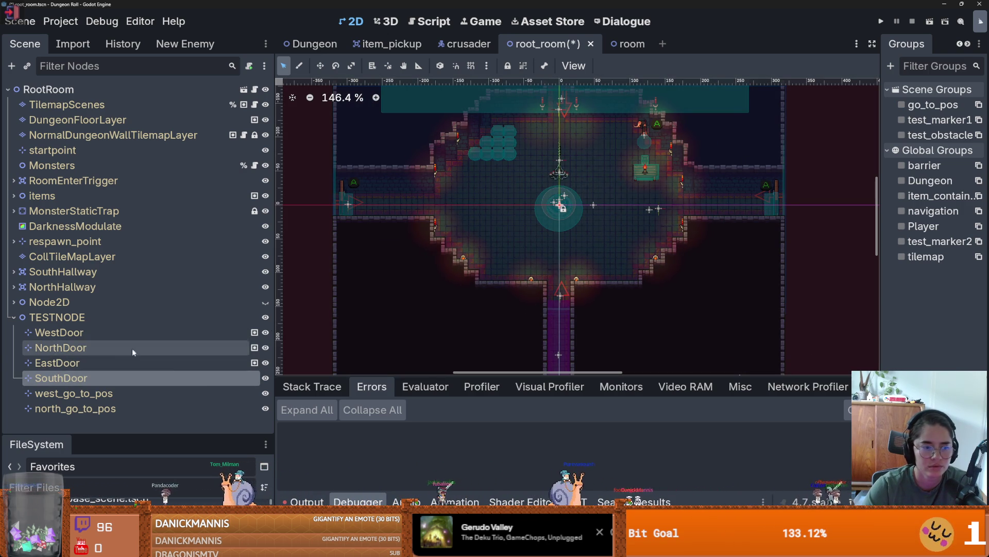
left_click(103, 362)
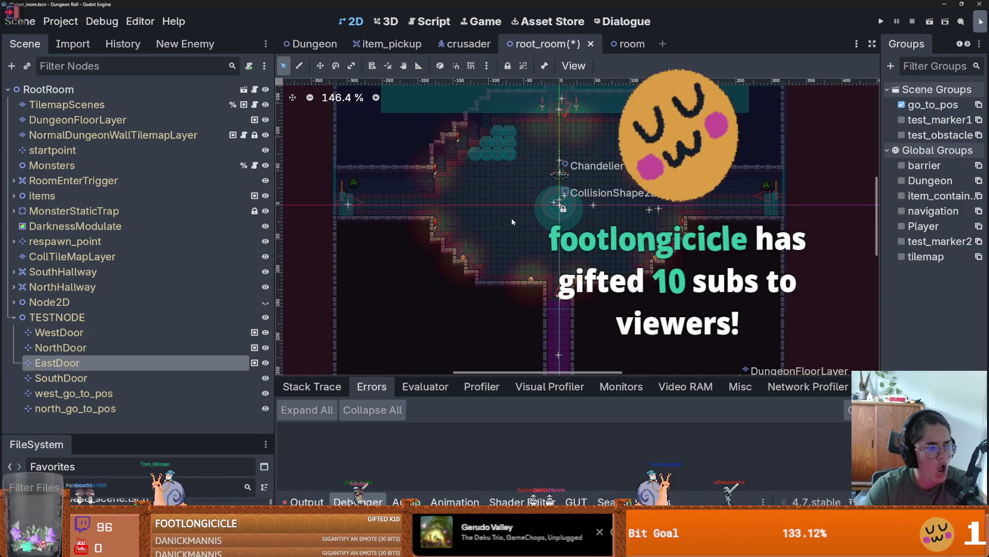
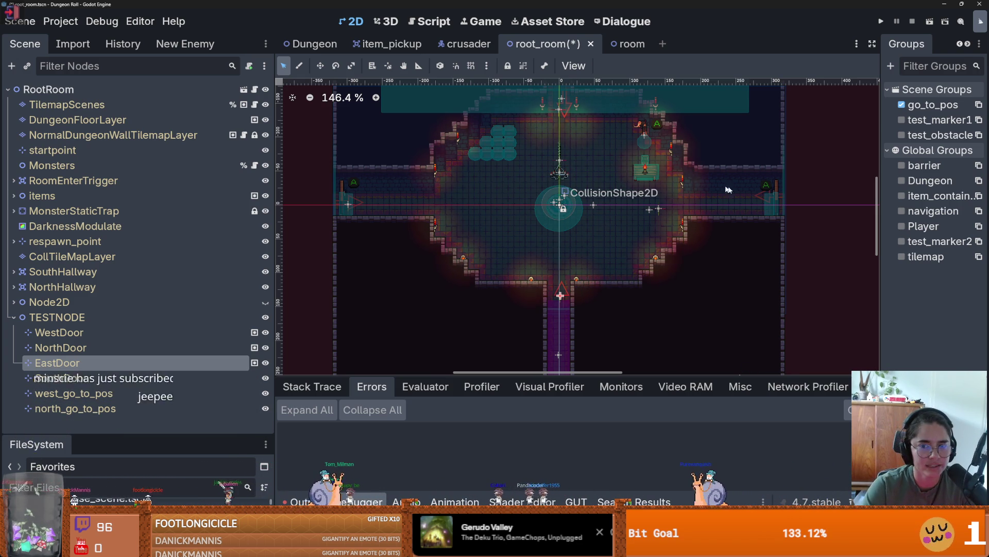
Step: Move EastDoor to the east doorway and nudge it slightly into place
key("Down")
key("Down")
key("Down")
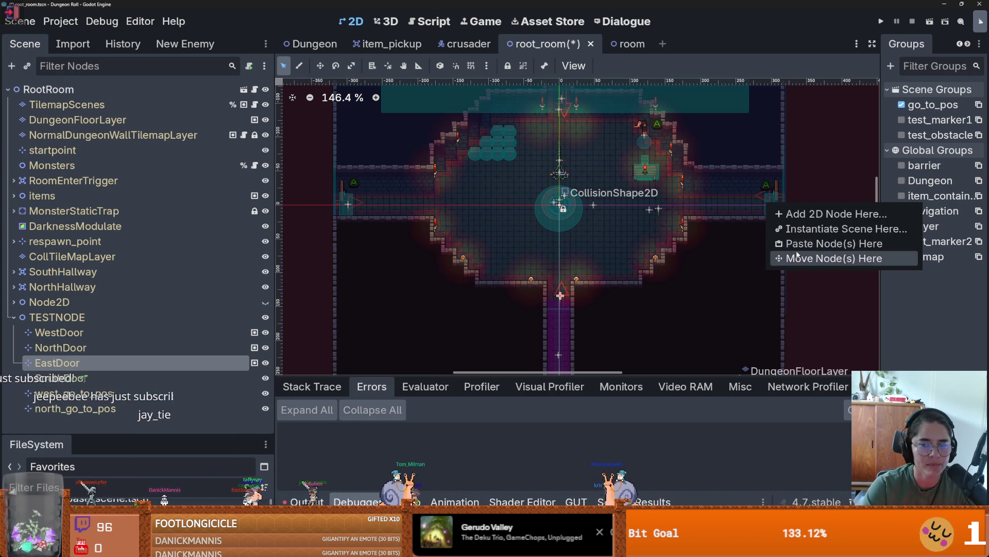
key("Return")
left_click_drag(766, 208, 769, 209)
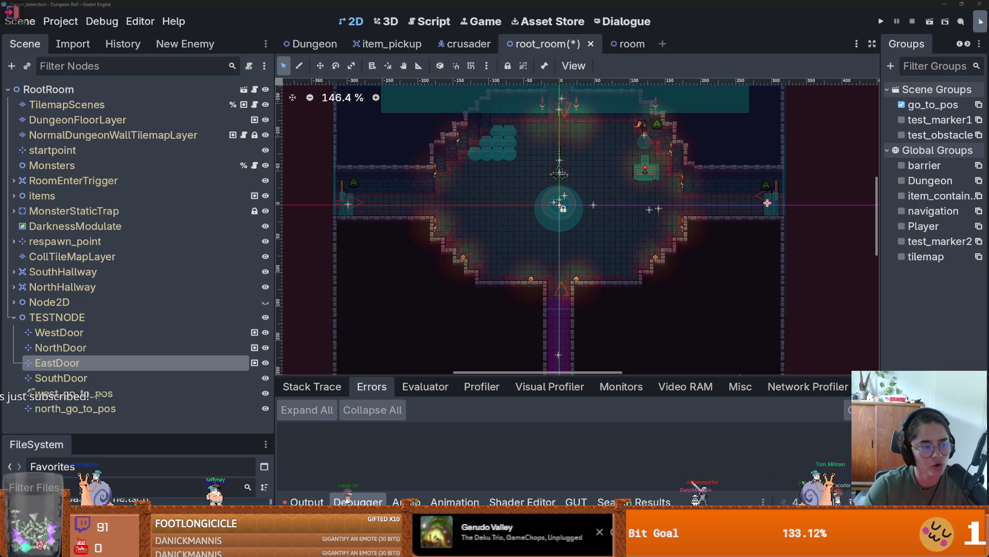
Step: Move SouthDoor to the south doorway and save the root_room scene
scroll(608, 261, "up", 1)
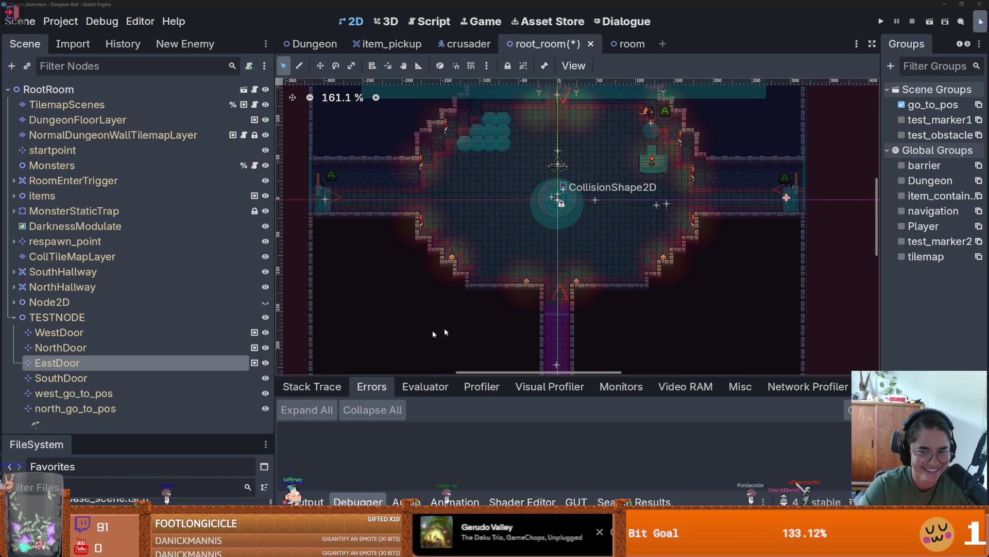
left_click(131, 378)
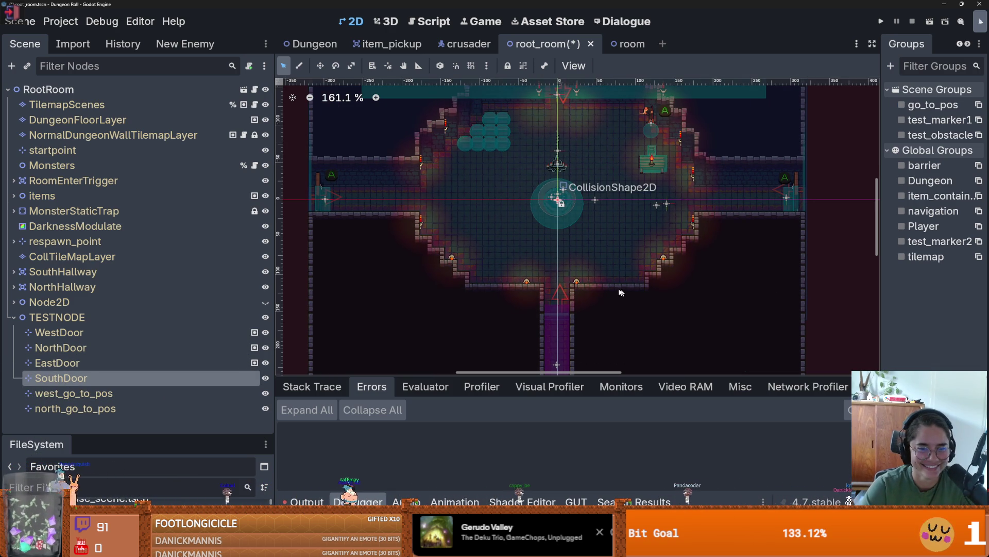
right_click(554, 305)
left_click(593, 354)
scroll(561, 293, "up", 4)
key("ctrl+s")
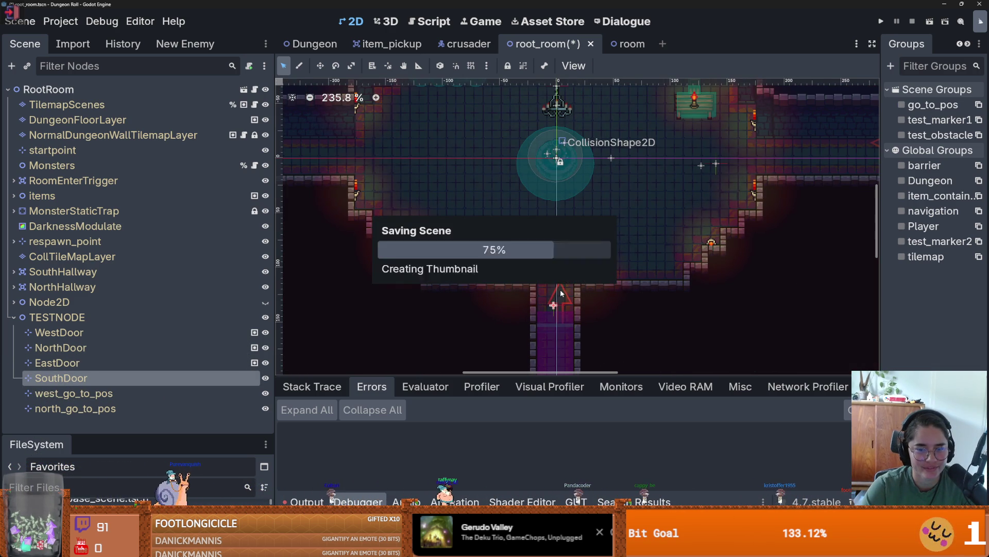
scroll(561, 293, "down", 1)
scroll(536, 304, "up", 2)
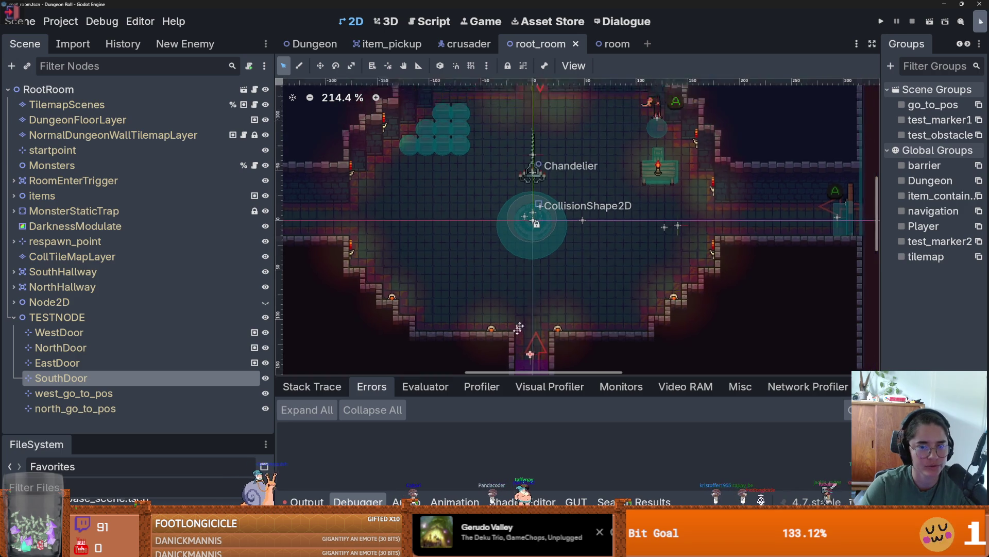
scroll(539, 216, "down", 2)
key("ctrl+s")
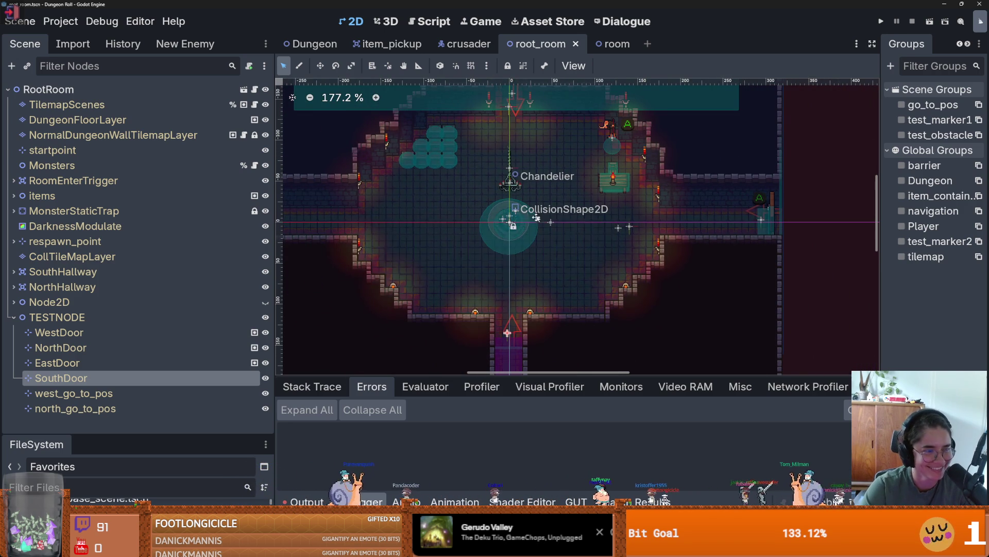
scroll(567, 230, "down", 1)
scroll(606, 243, "down", 1)
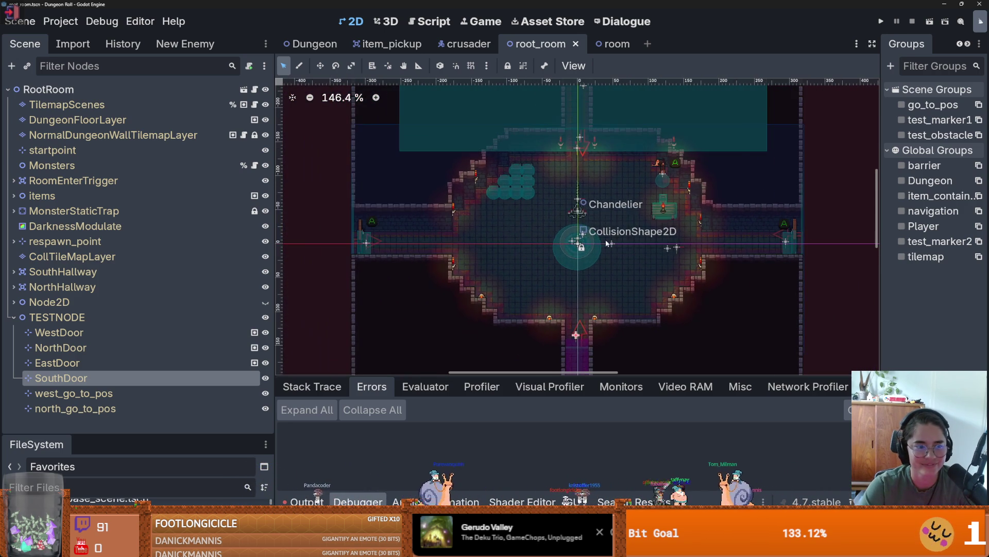
Step: Park north_go_to_pos above the room, save, and open test_monster_room_collisions.gd
left_click(104, 392)
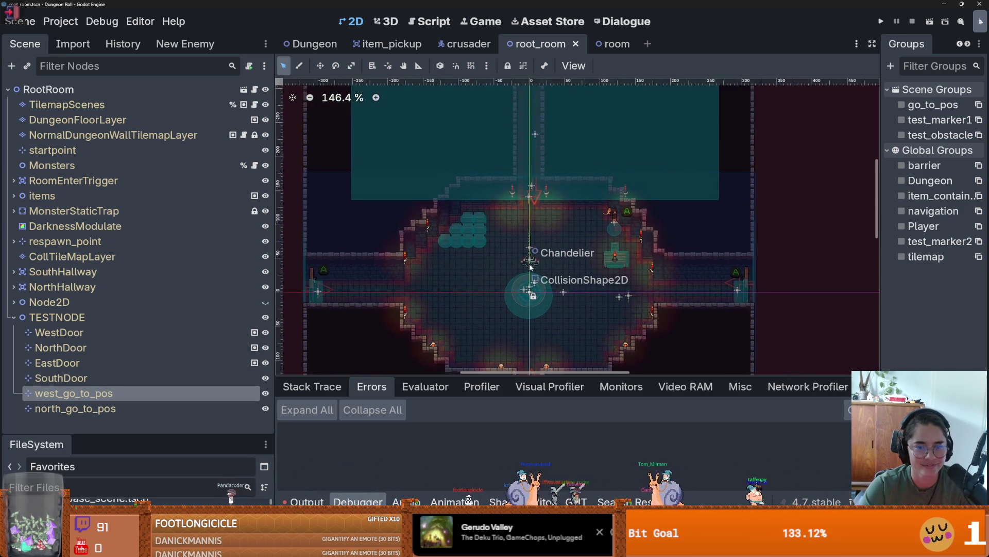
scroll(530, 266, "down", 8)
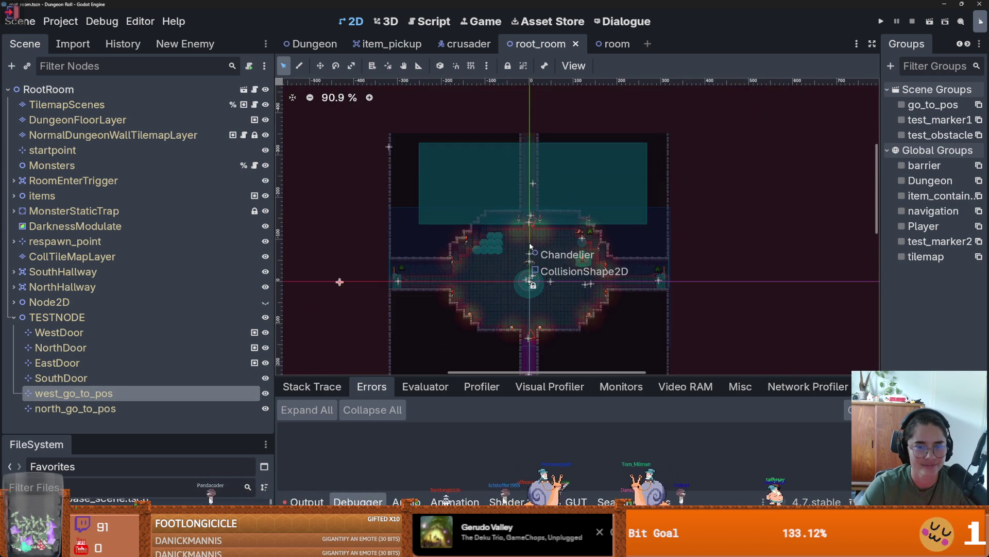
left_click(175, 409)
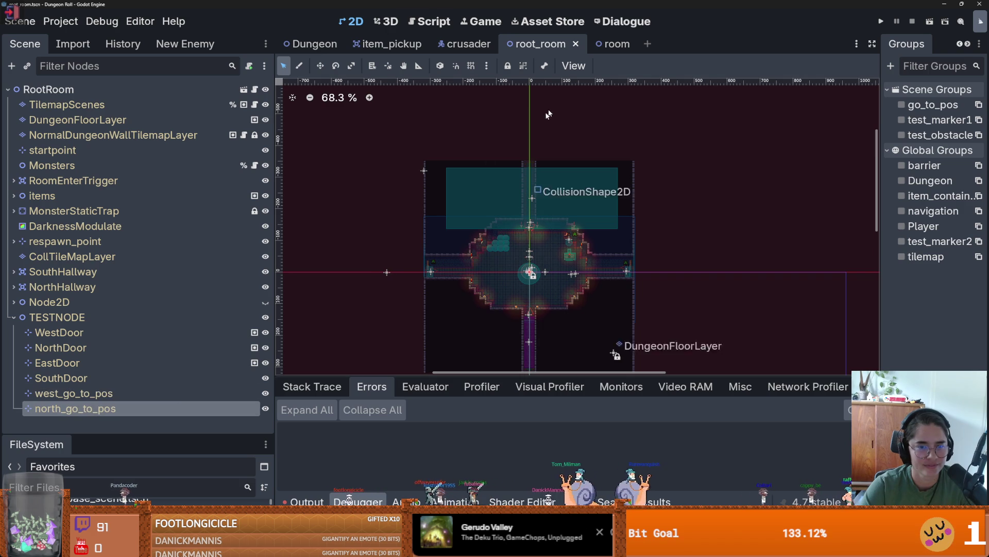
right_click(529, 131)
left_click(572, 188)
key("ctrl+s")
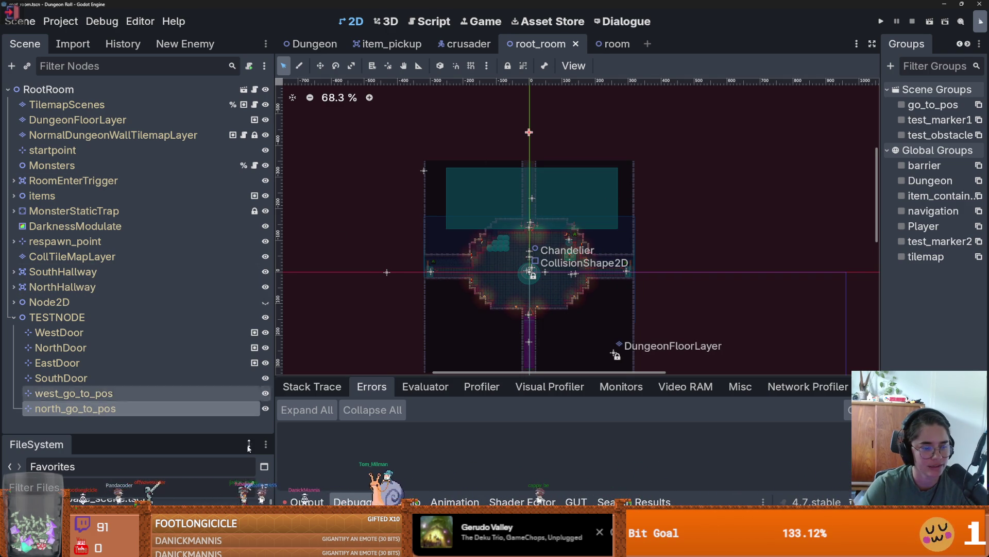
left_click_drag(197, 434, 196, 174)
double_click(110, 265)
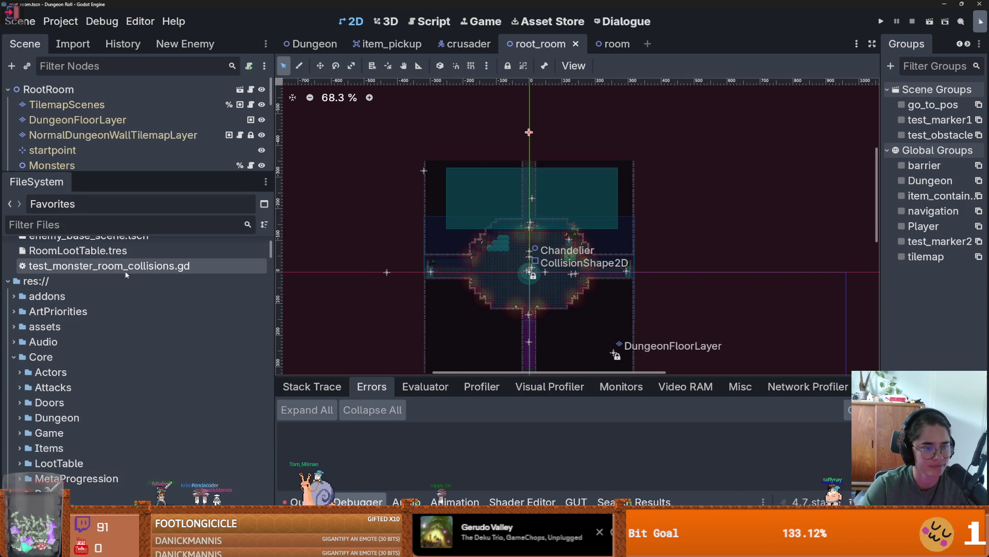
Step: Add west_go_to_pos to the test_marker1 and go_to_pos groups
scroll(569, 245, "up", 9)
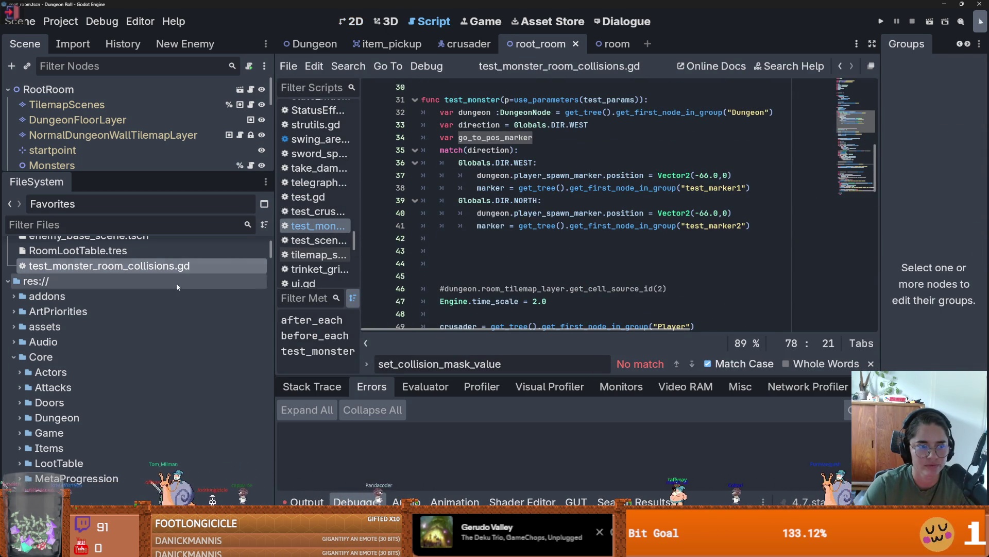
left_click_drag(165, 179, 165, 346)
scroll(128, 329, "down", 3)
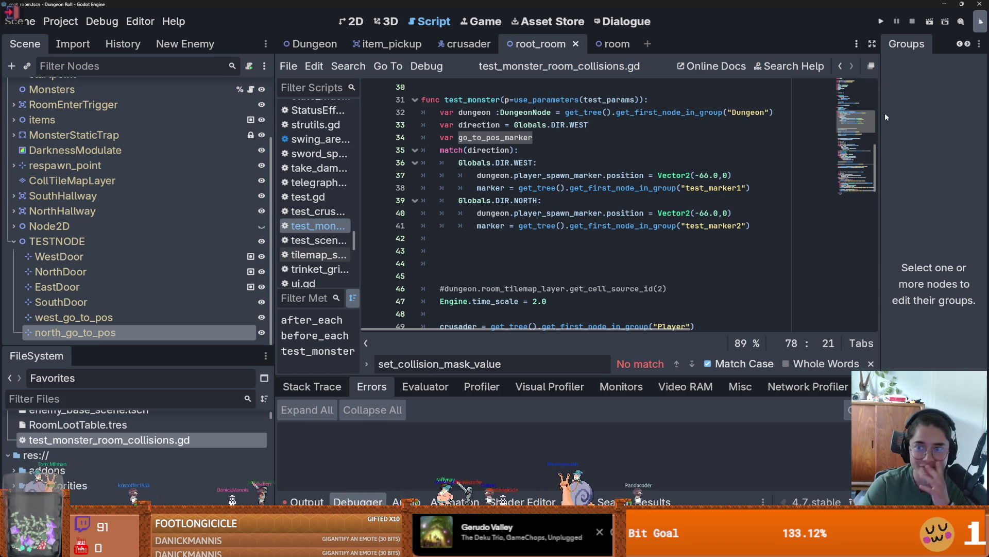
left_click_drag(876, 121, 664, 124)
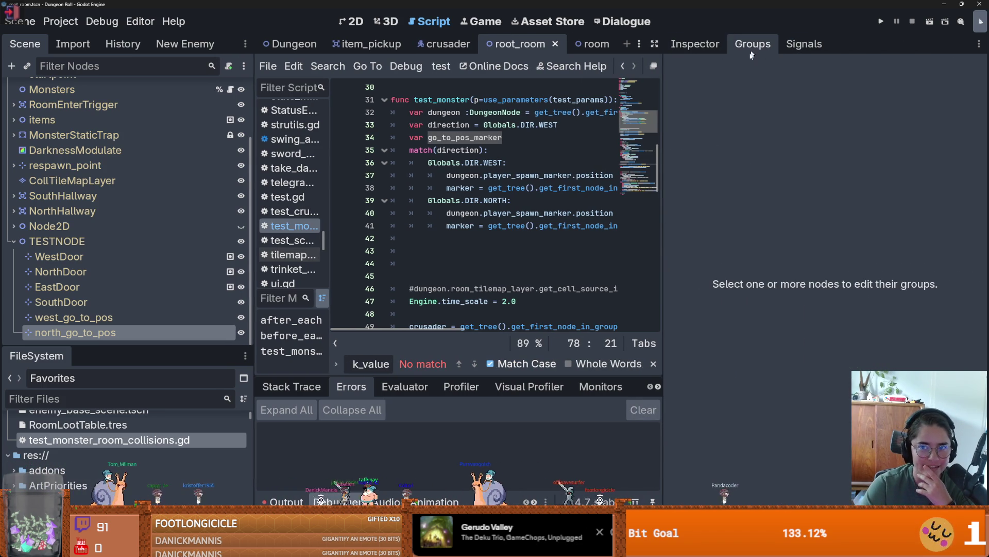
key("ctrl+F1")
left_click(213, 317)
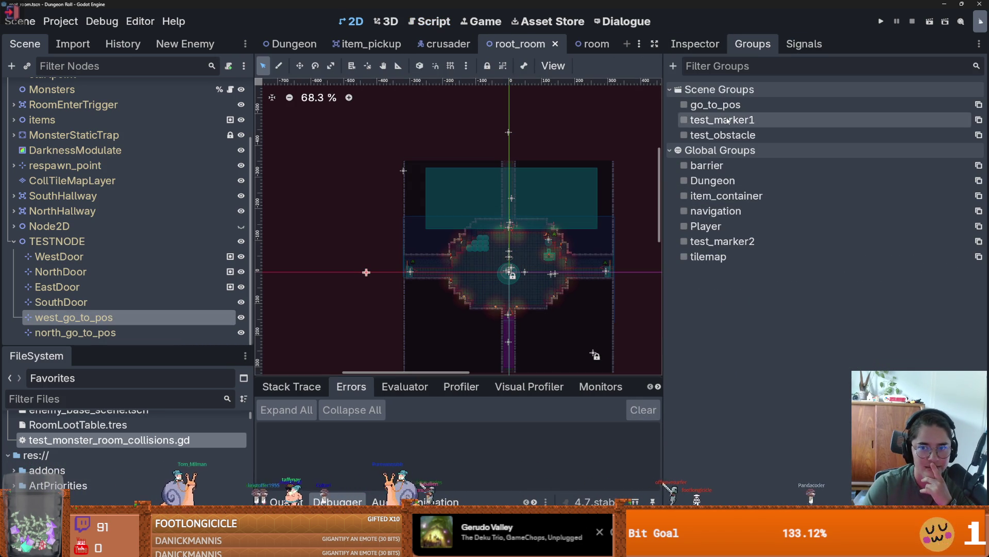
left_click(684, 119)
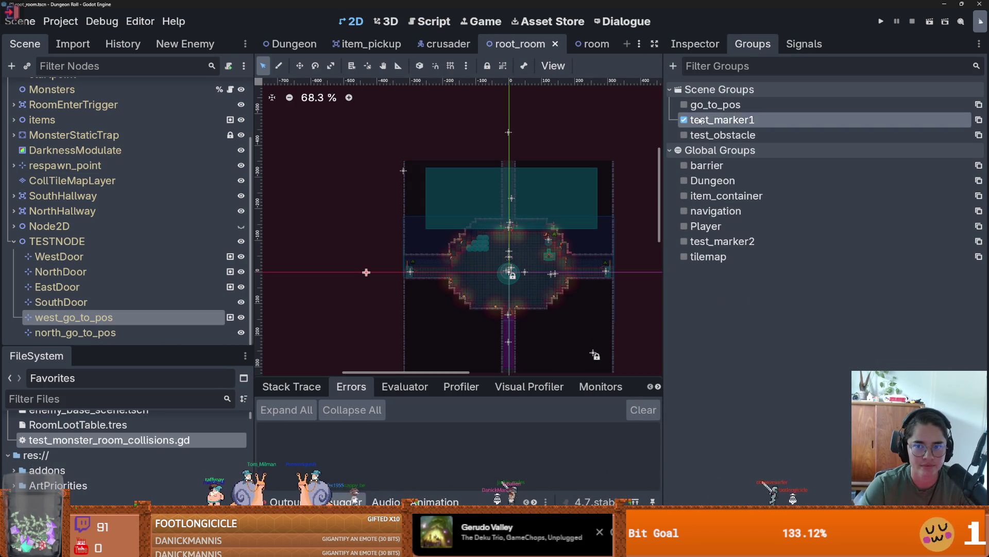
left_click(684, 106)
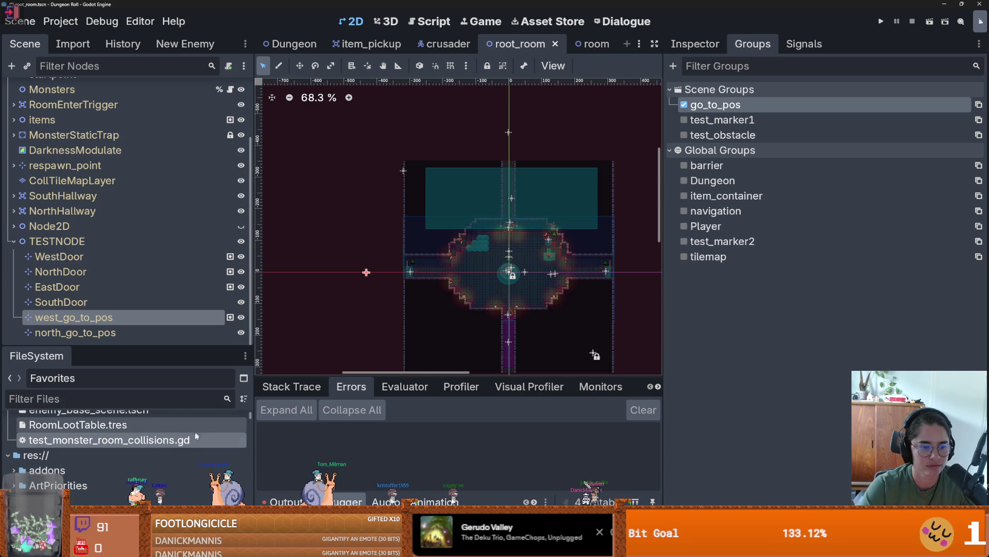
Step: Back in the collision test script, delete the text on line 78
double_click(208, 439)
left_click_drag(665, 206, 879, 206)
scroll(586, 203, "down", 1)
scroll(586, 203, "down", 12)
left_click_drag(726, 200, 365, 196)
key("ctrl+c")
key("BackSpace")
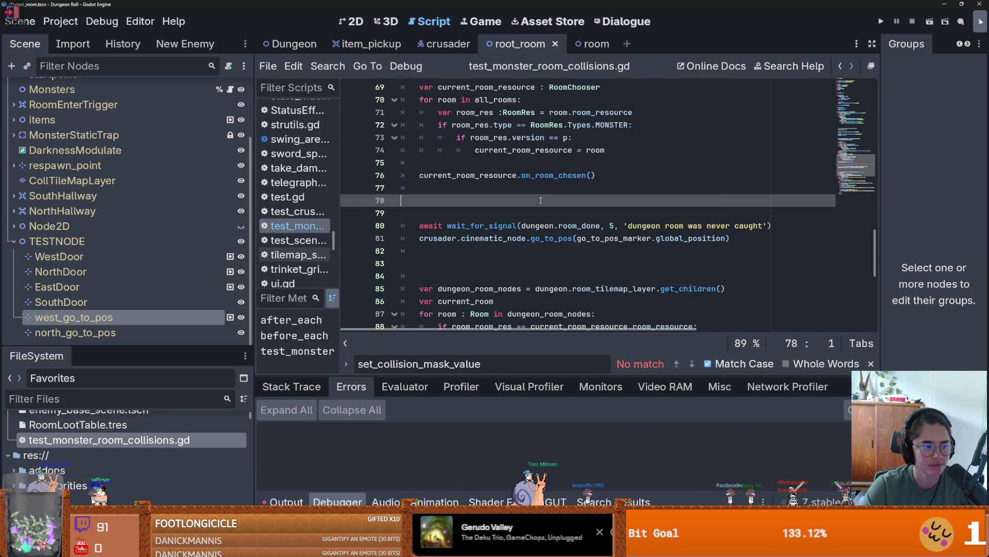
Step: Add a go_to_pos_marker = get_first_node_in_group lookup line to the WEST branch
scroll(547, 206, "up", 8)
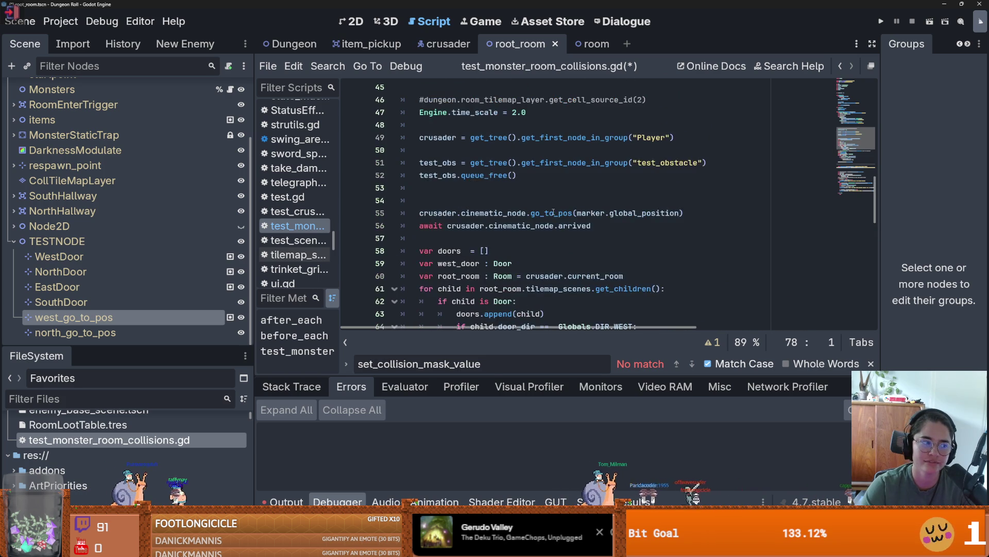
scroll(567, 227, "up", 7)
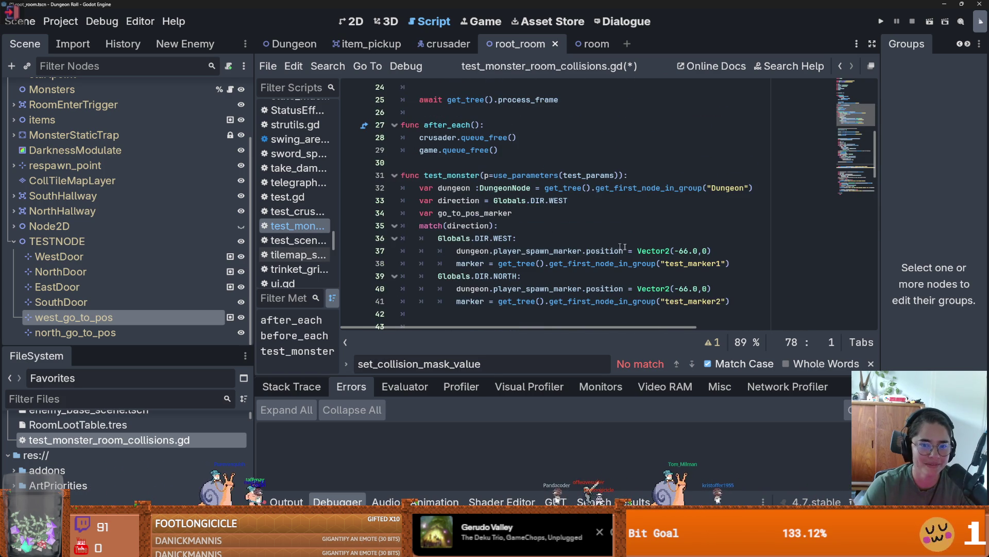
left_click(742, 263)
key("Return")
key("ctrl+v")
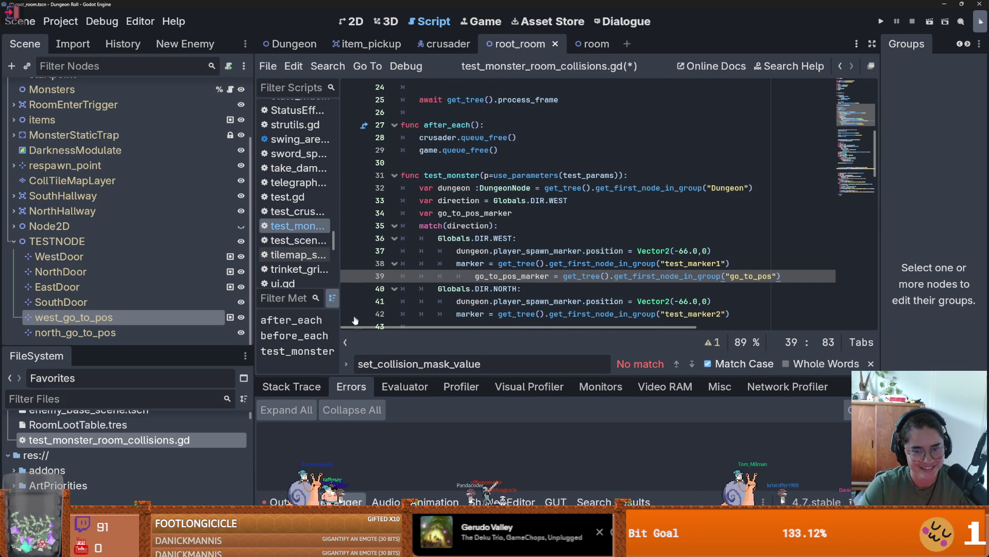
key("shift+Tab")
left_click(479, 276, "shift")
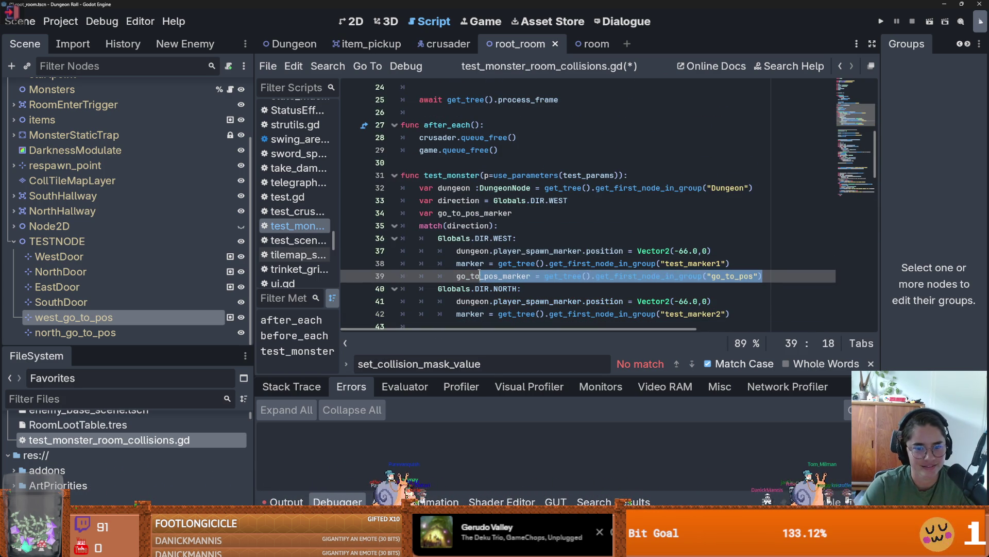
Step: Add the same marker lookup to the NORTH branch, save, and return to 2D
left_click(695, 311)
key("Return")
key("ctrl+v")
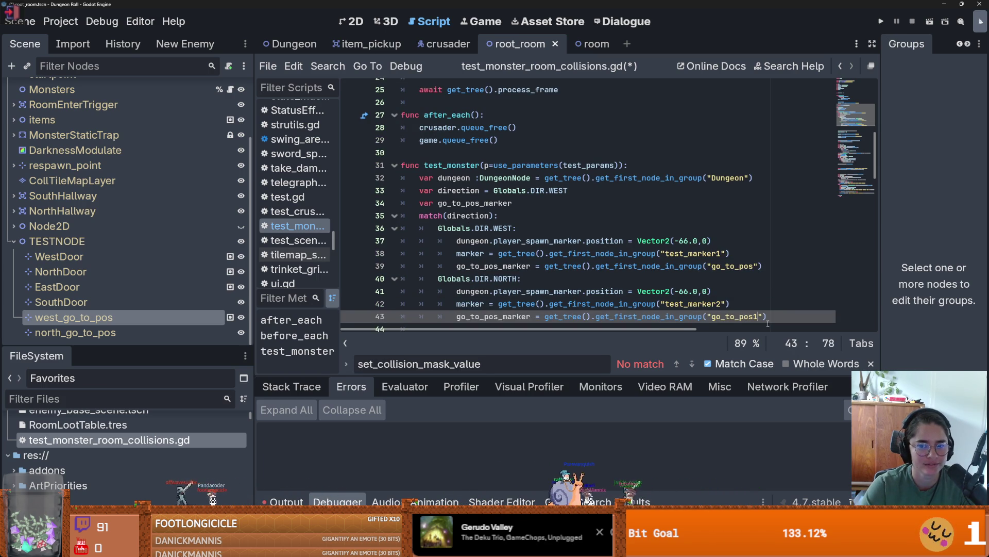
key("ctrl+s")
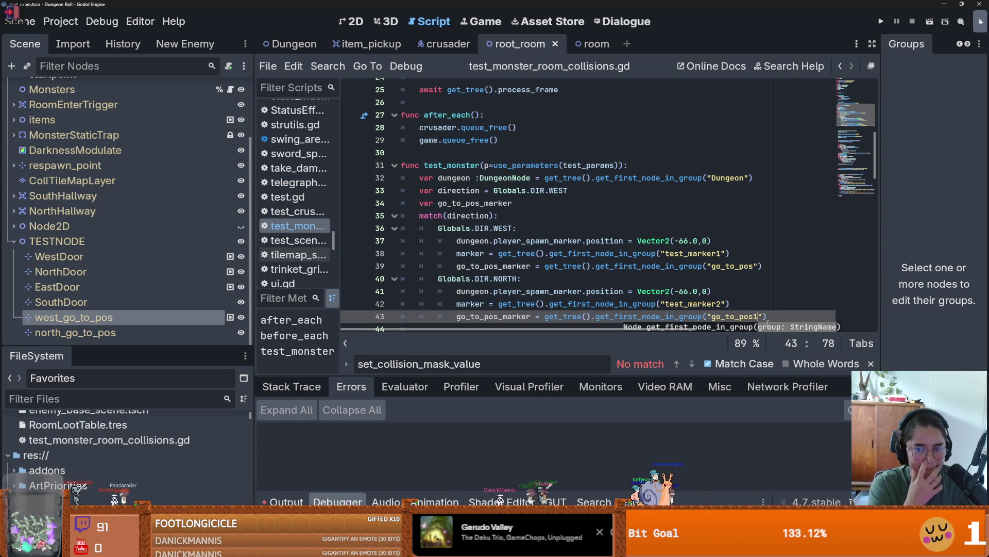
left_click(350, 21)
scroll(500, 268, "down", 2)
scroll(500, 268, "up", 1)
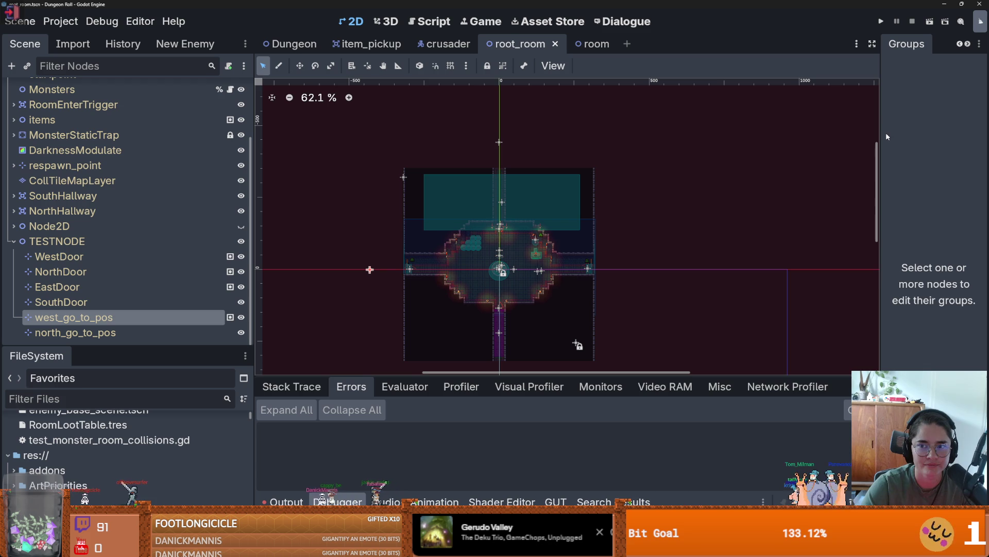
Step: Create a new global group go_to_pos2 containing north_go_to_pos
left_click_drag(882, 136, 754, 155)
left_click(786, 44)
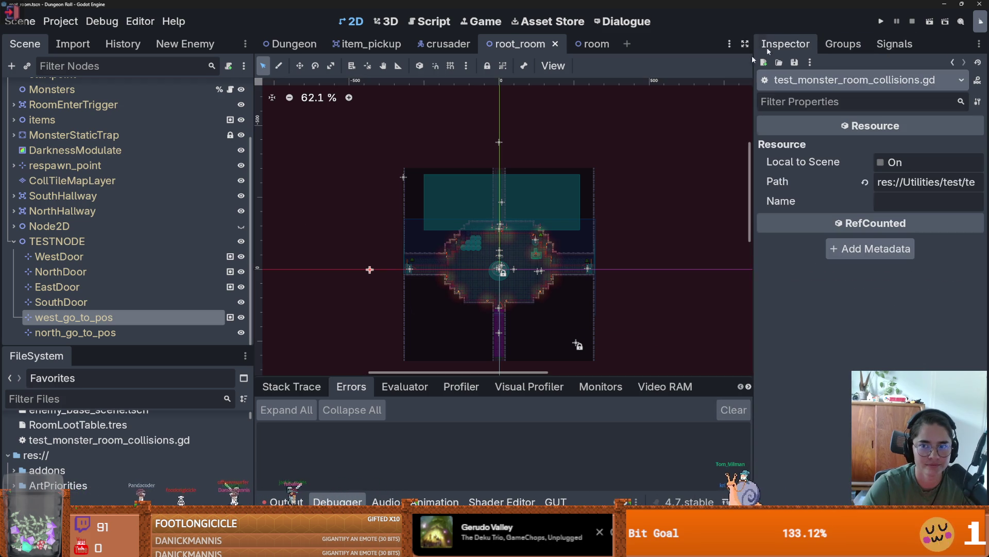
left_click(76, 332)
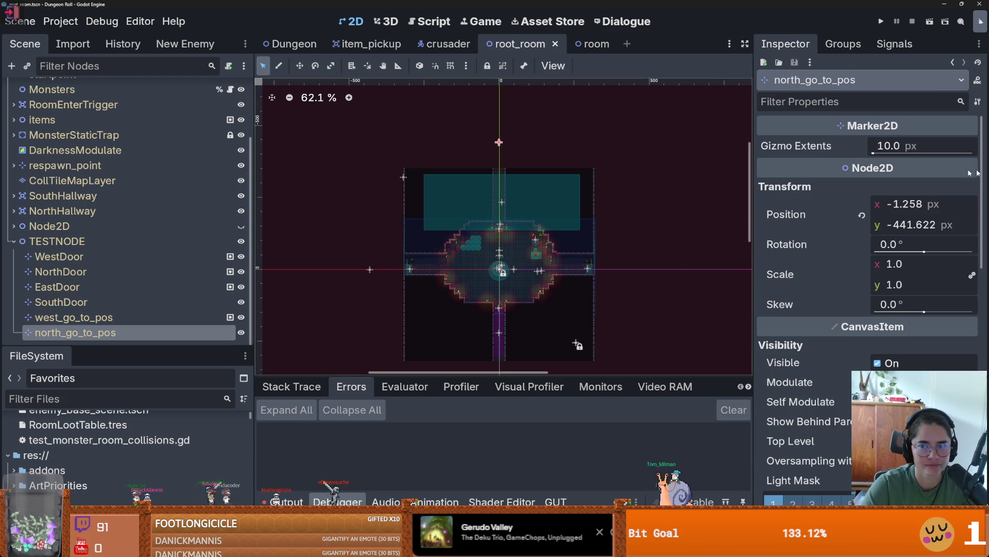
left_click(844, 44)
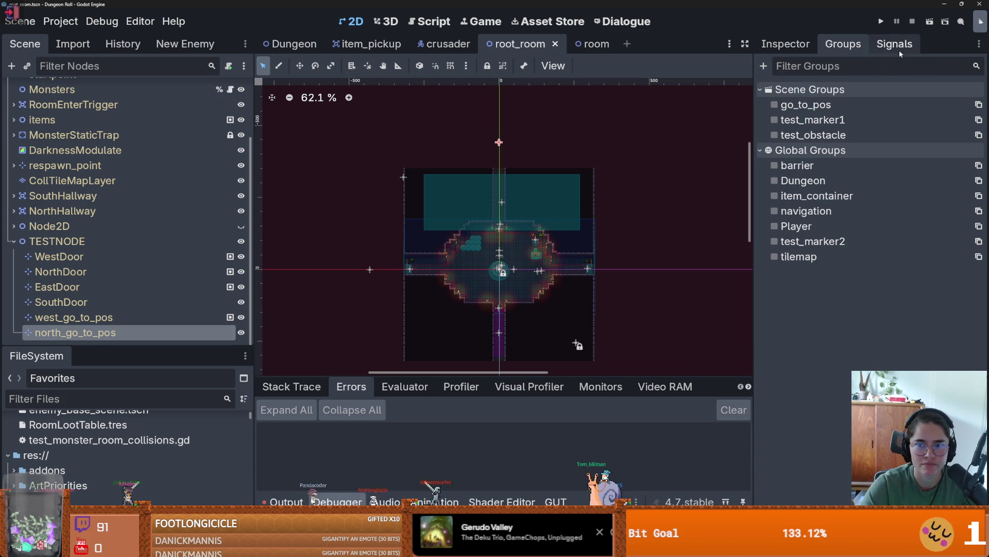
left_click(764, 66)
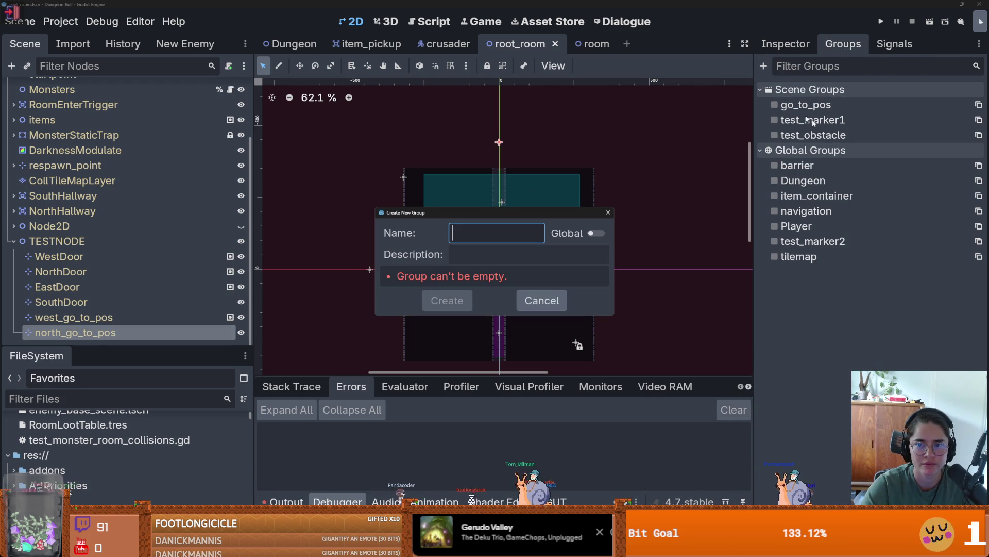
type("gi")
key("BackSpace")
type("o_to_")
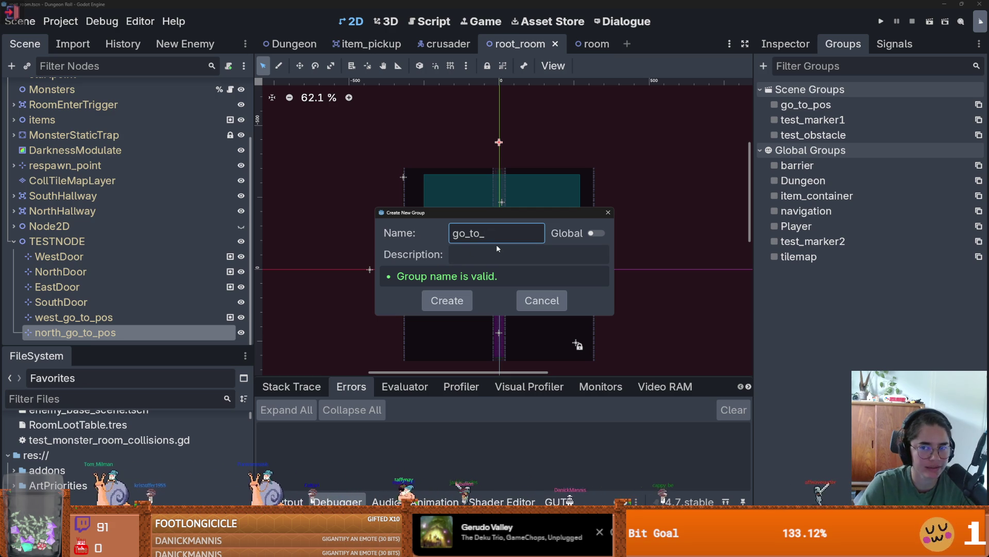
type("pos")
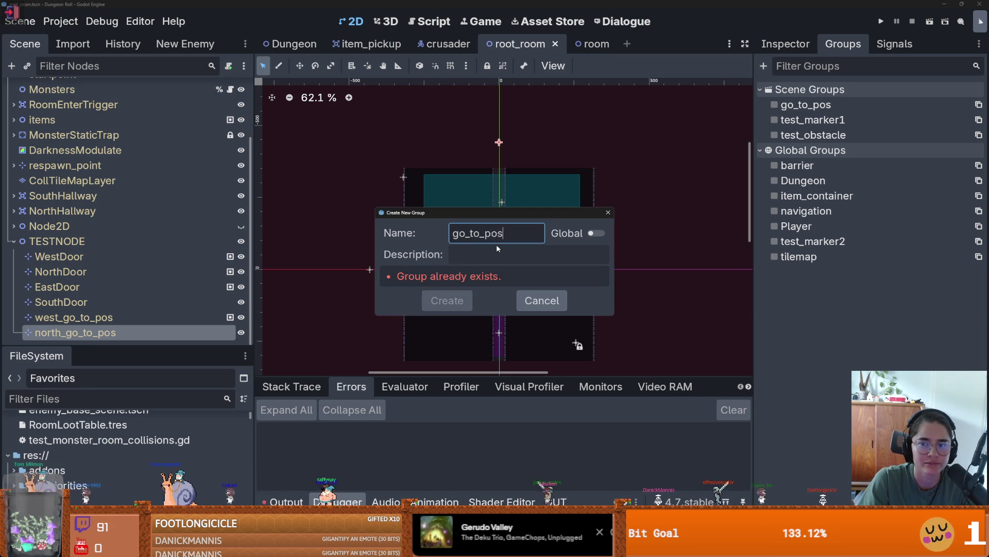
type("2")
key("Tab")
key("space")
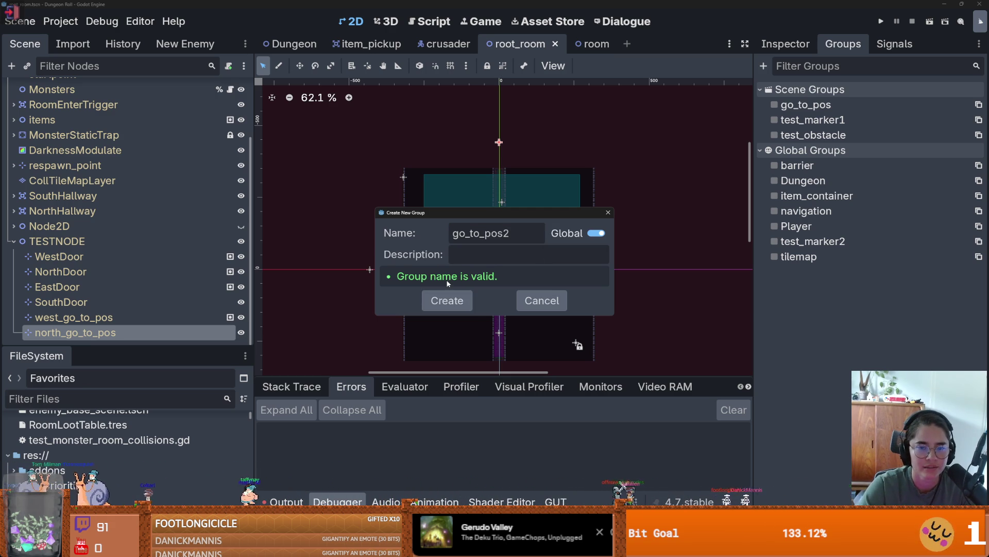
left_click(459, 300)
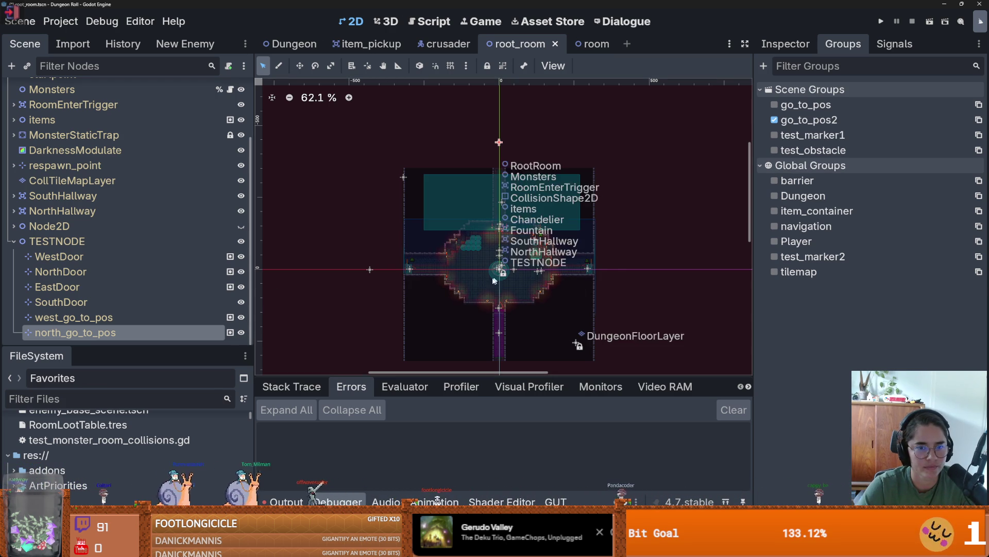
Step: Save the scene and open test_monster_room_collisions.gd
key("ctrl+s")
left_click_drag(155, 347, 155, 291)
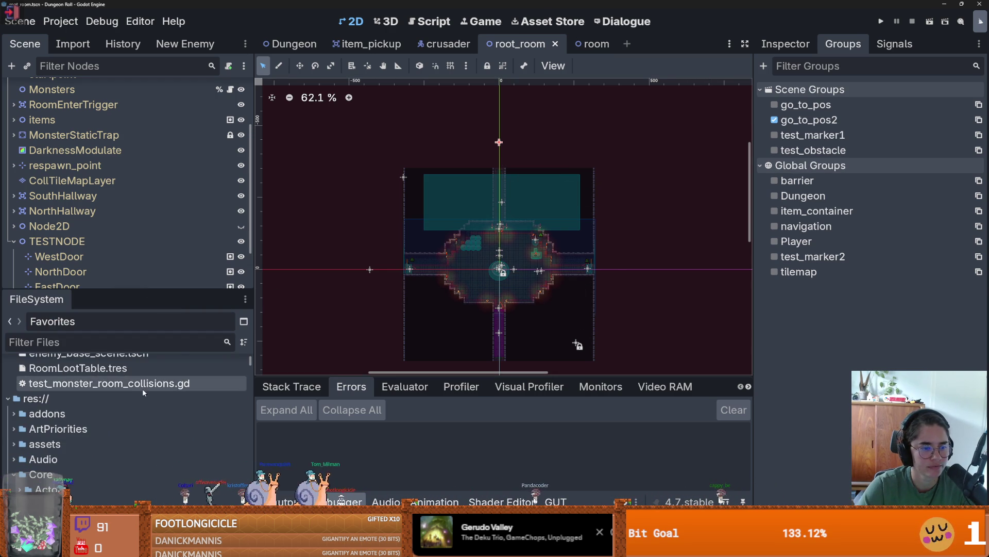
double_click(145, 383)
scroll(577, 249, "down", 1)
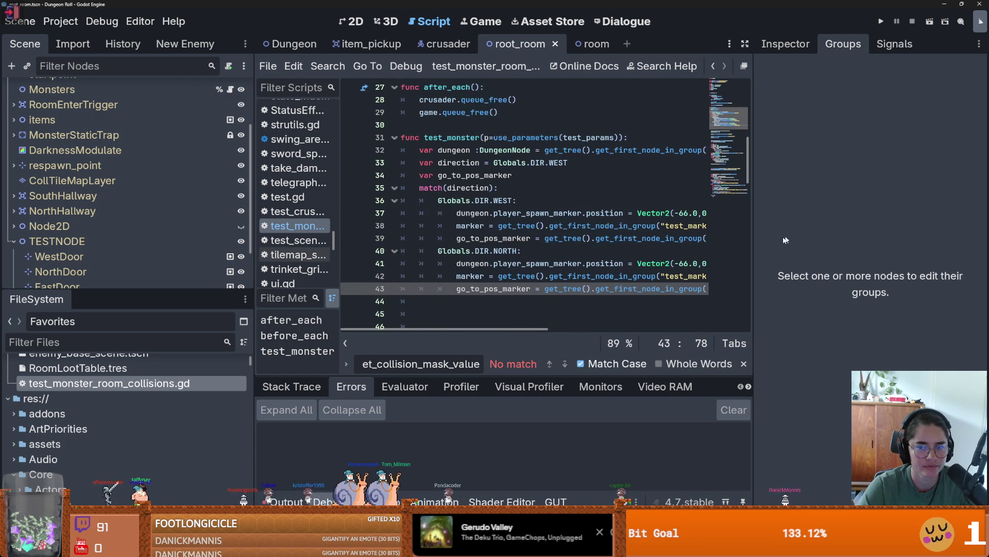
Step: Change line 33's direction from Globals.DIR.WEST to Globals.DIR.NORTH and save
left_click_drag(755, 253, 881, 253)
scroll(632, 264, "down", 1)
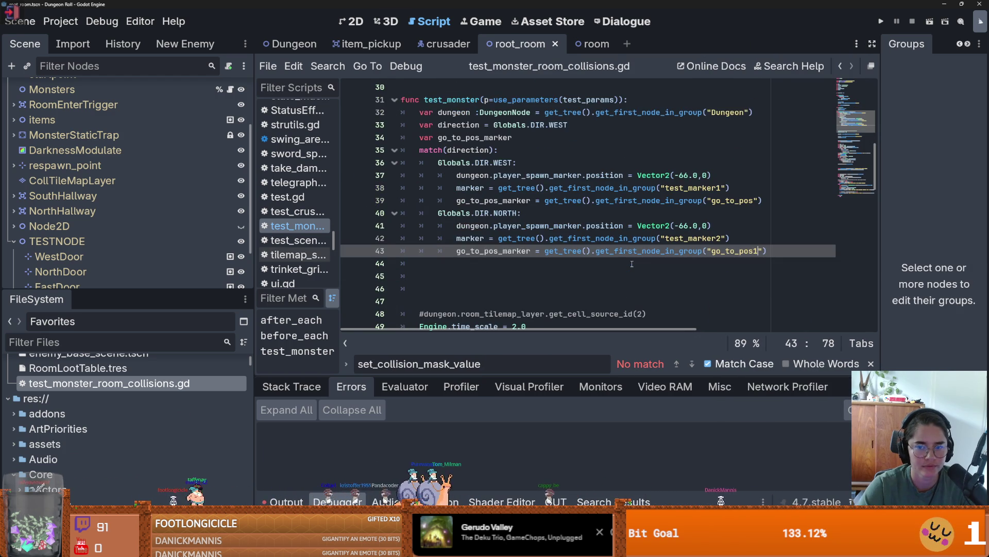
left_click(718, 228)
scroll(593, 195, "down", 2)
left_click(489, 164)
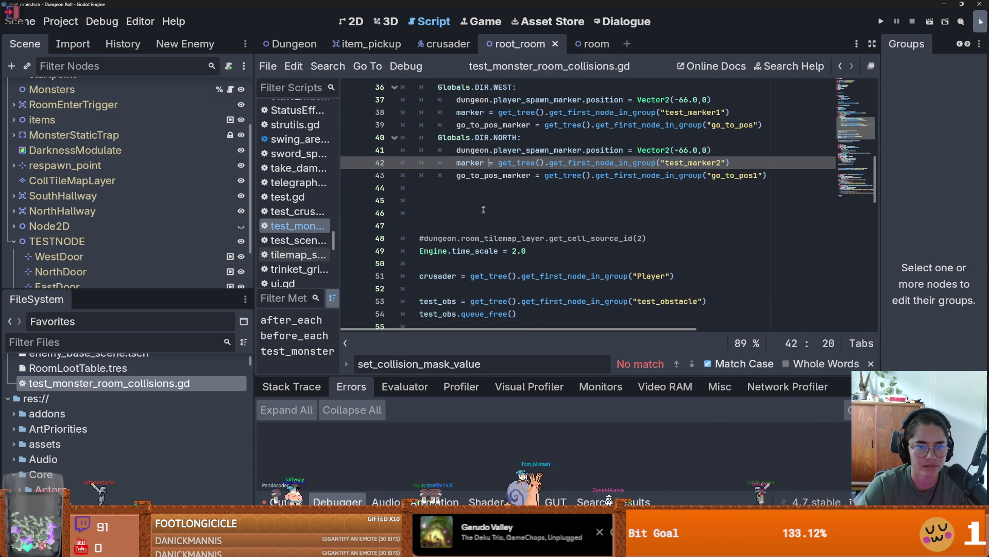
scroll(486, 205, "up", 3)
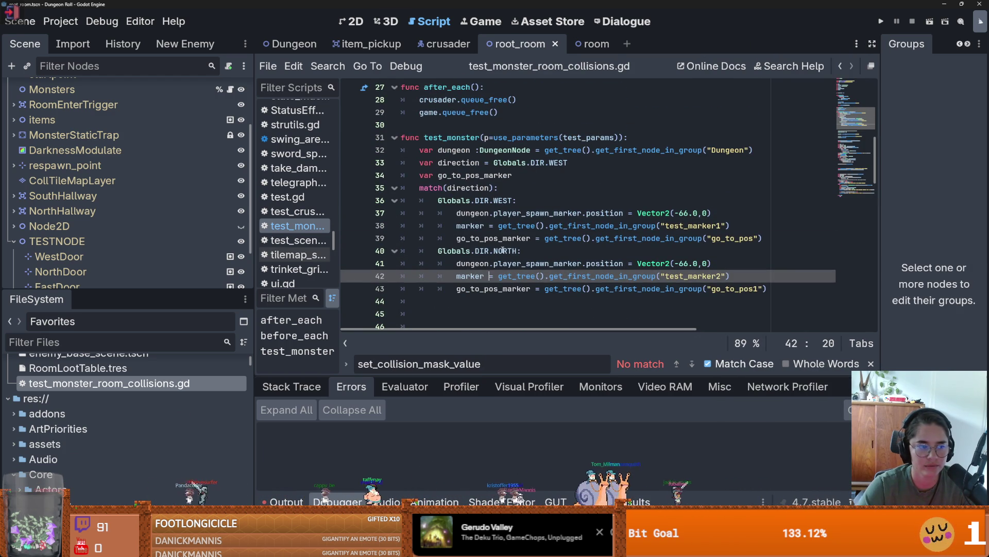
double_click(503, 249)
key("ctrl+c")
double_click(559, 163)
key("ctrl+v")
key("ctrl+s")
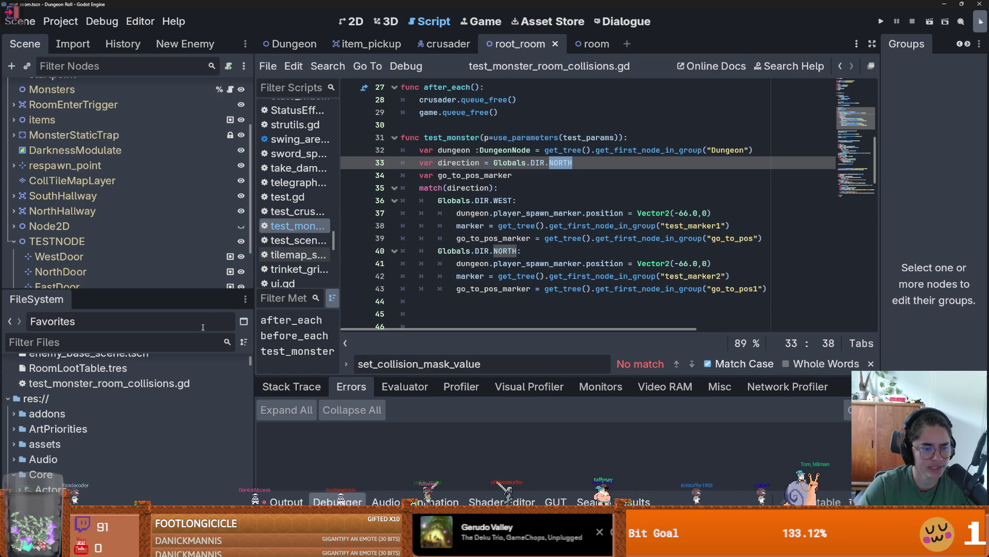
left_click_drag(201, 290, 201, 124)
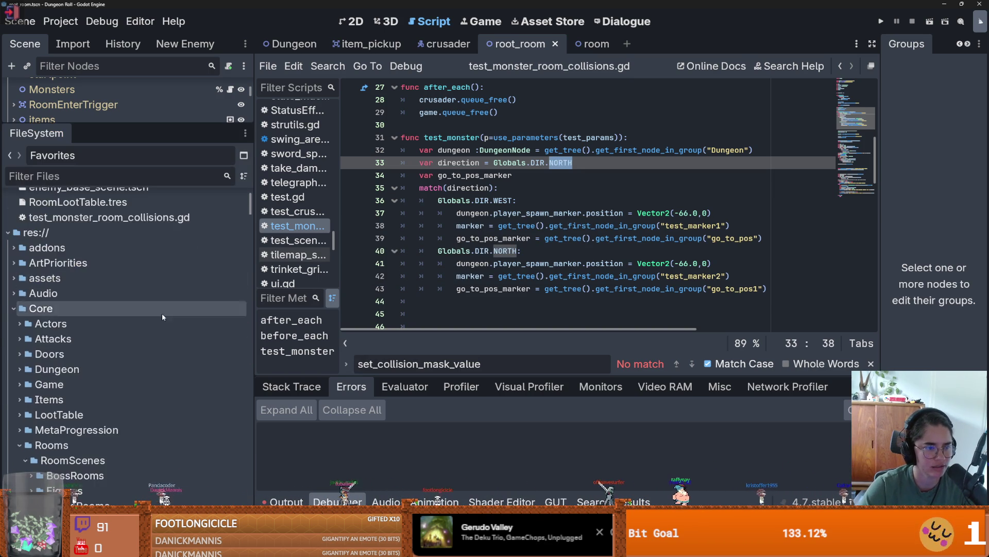
Step: Run all tests from the GUT panel with the collision test script selected
left_click(154, 320)
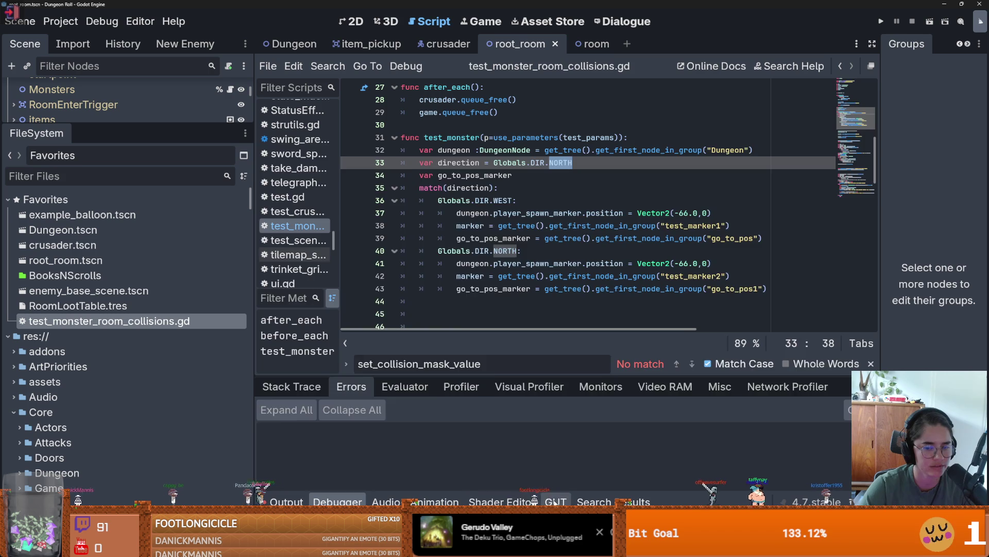
left_click(555, 503)
left_click(272, 204)
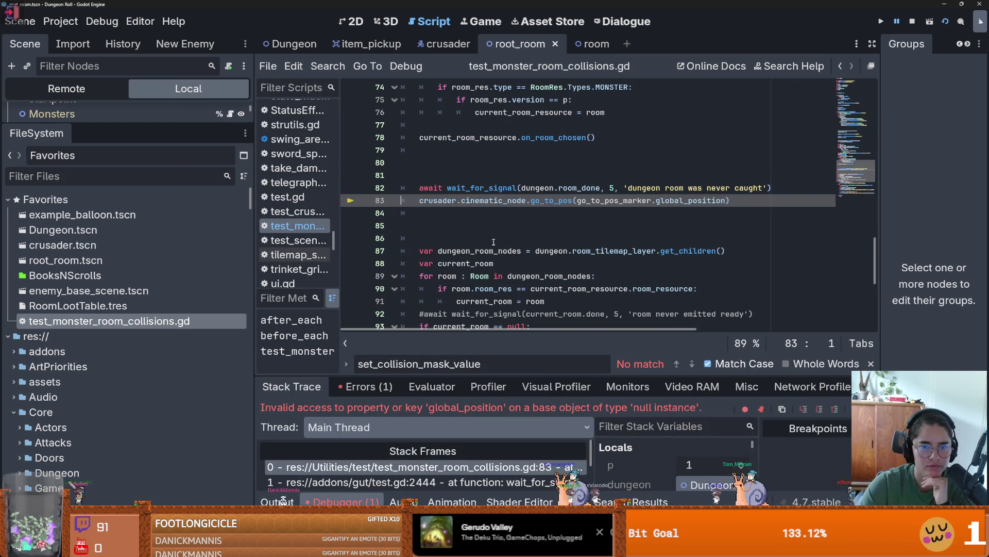
Step: Trace the null global_position error at line 83 to go_to_pos_marker, then return to 2D
scroll(543, 239, "up", 1)
mouse_move(516, 270)
double_click(611, 237)
scroll(616, 286, "up", 15)
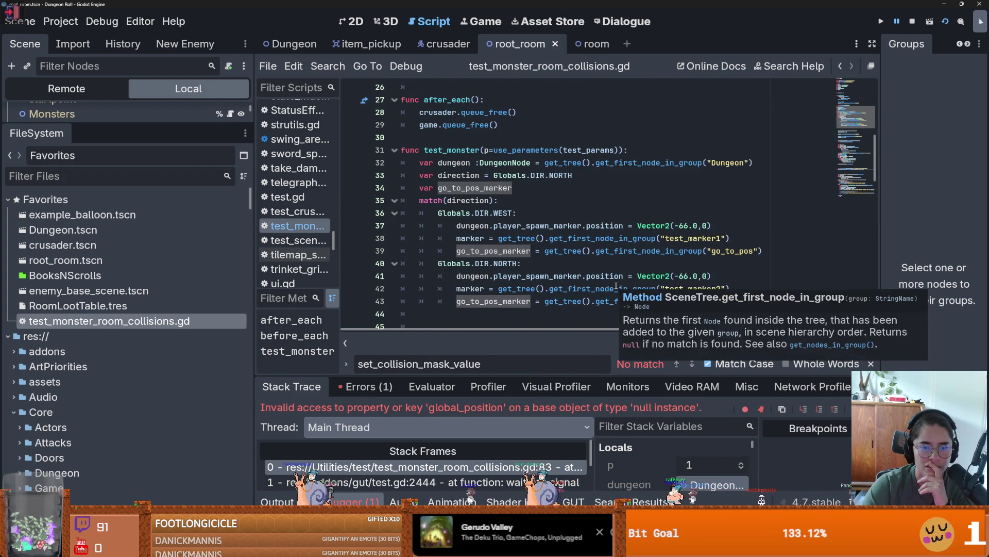
scroll(606, 284, "down", 1)
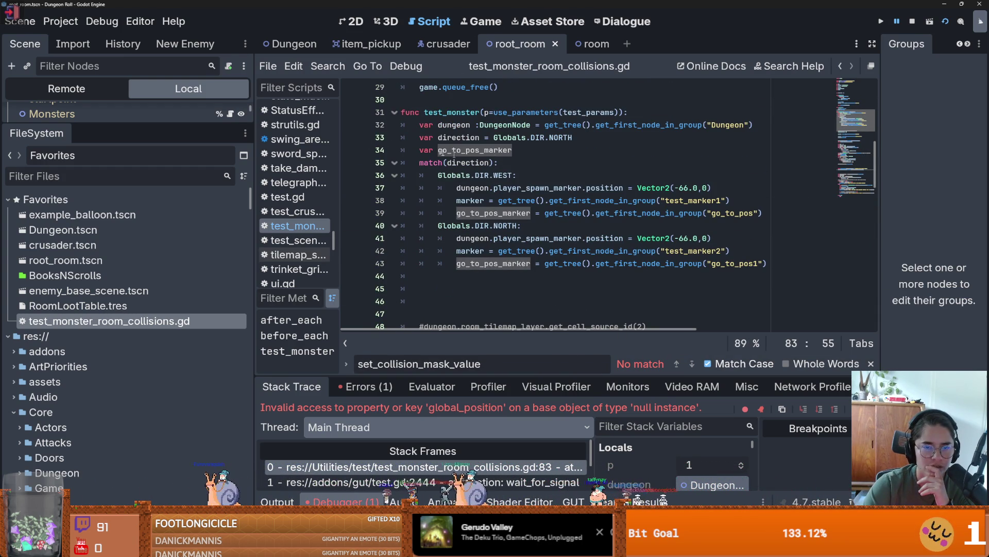
left_click_drag(184, 126, 184, 376)
left_click(352, 22)
Step: Confirm north_go_to_pos belongs to the go_to_pos2 group
left_click_drag(882, 109, 595, 76)
left_click(620, 46)
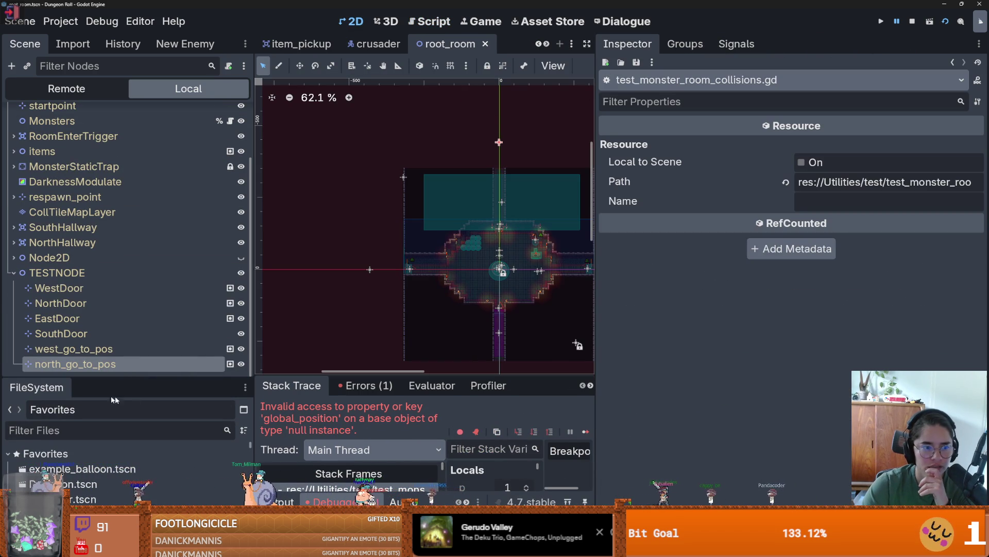
left_click(78, 364)
left_click(685, 43)
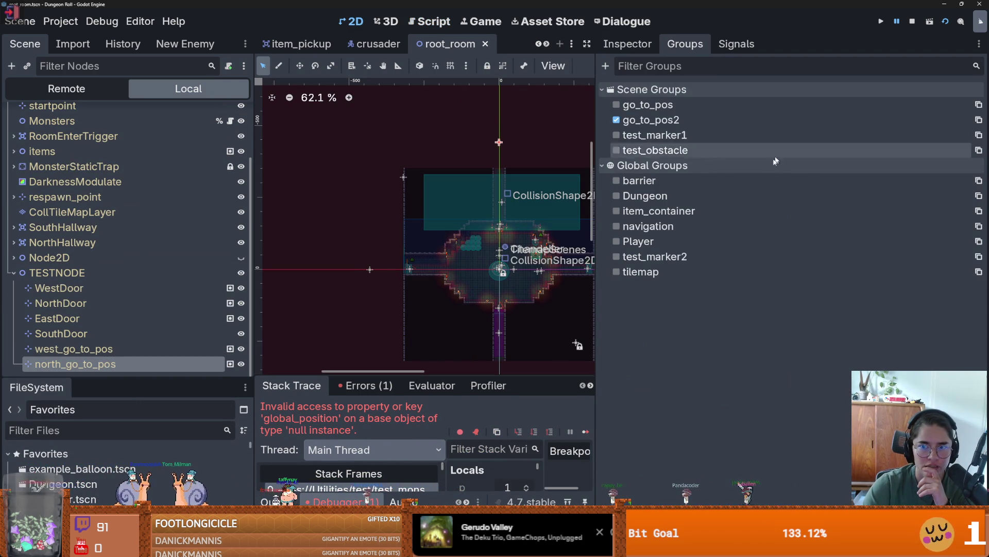
left_click(643, 122)
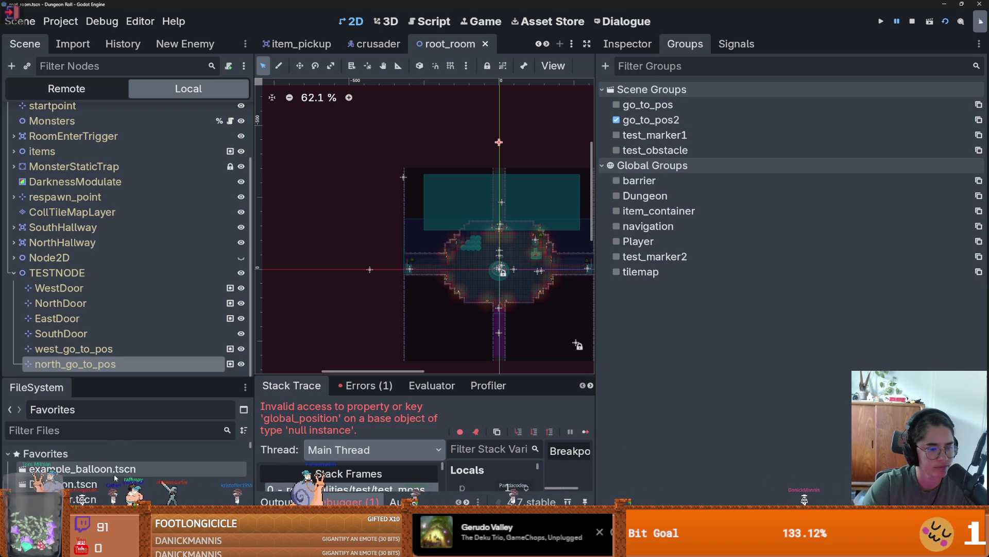
Step: Change go_to_pos1 to go_to_pos2 on line 43 and rerun the tests
key("ctrl+F3")
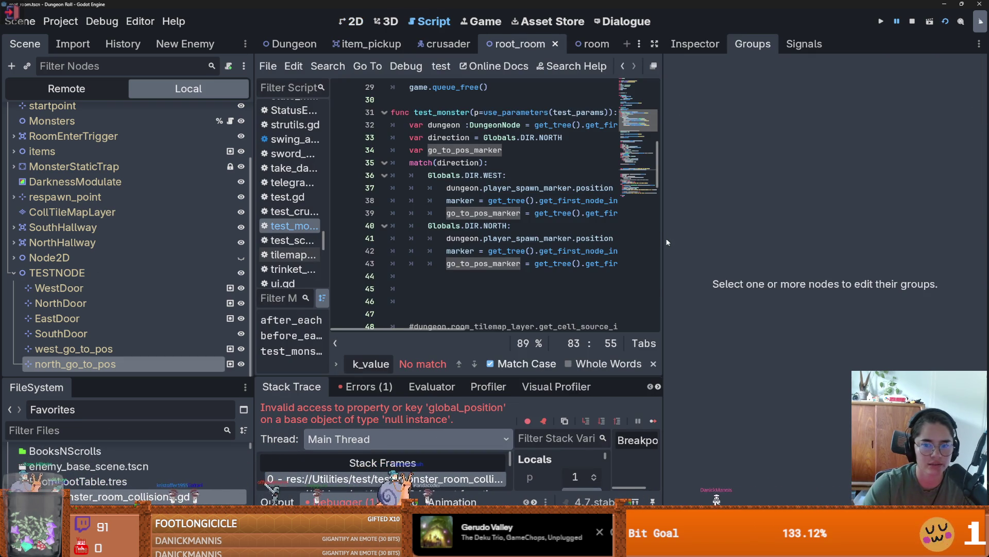
left_click_drag(665, 242, 880, 242)
double_click(736, 264)
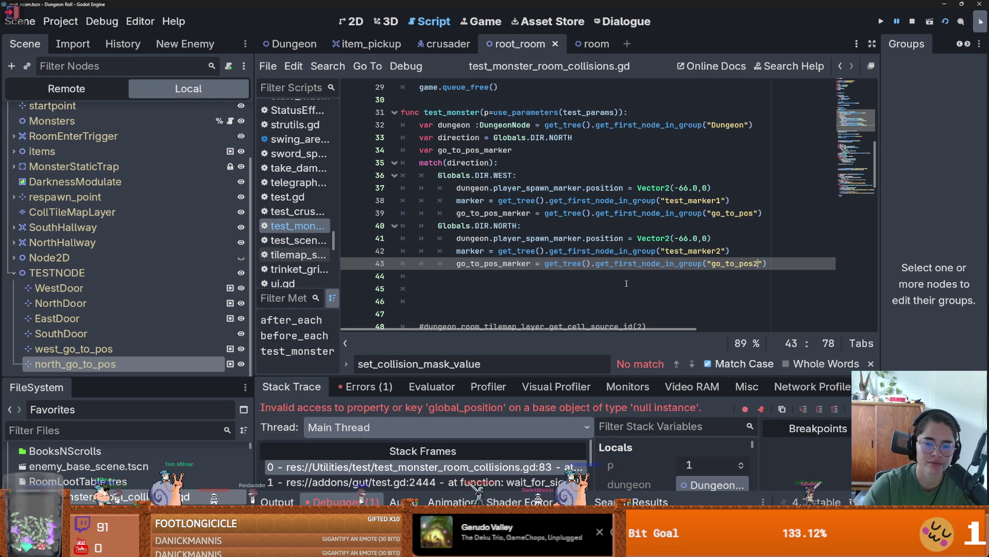
left_click(565, 501)
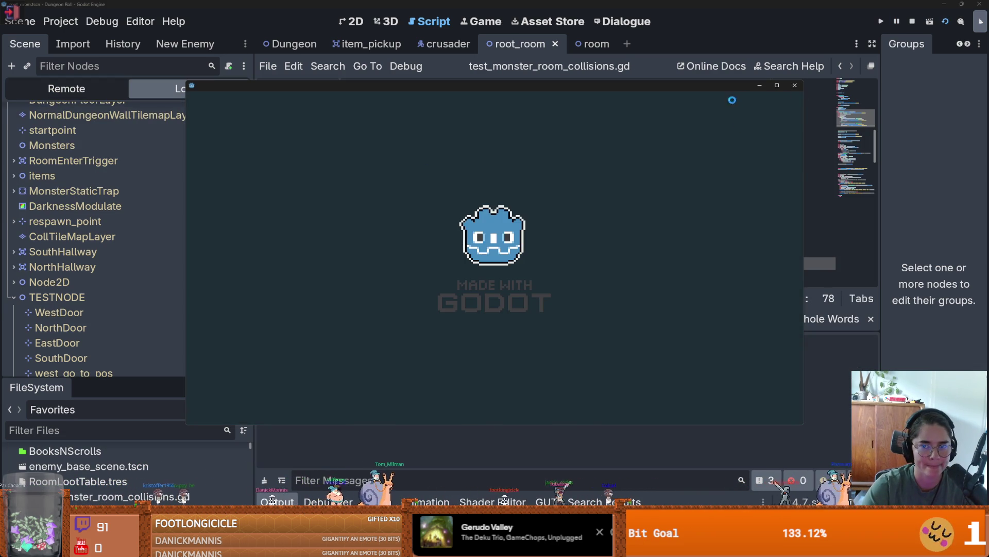
Step: Watch the test run in the maximized game window, close it, and enlarge the code area
left_click(778, 85)
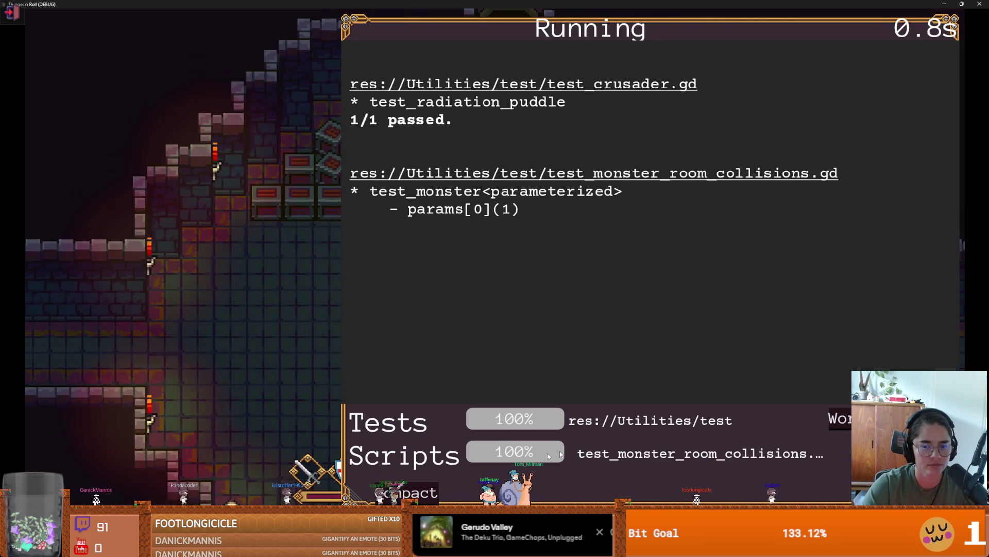
left_click(418, 494)
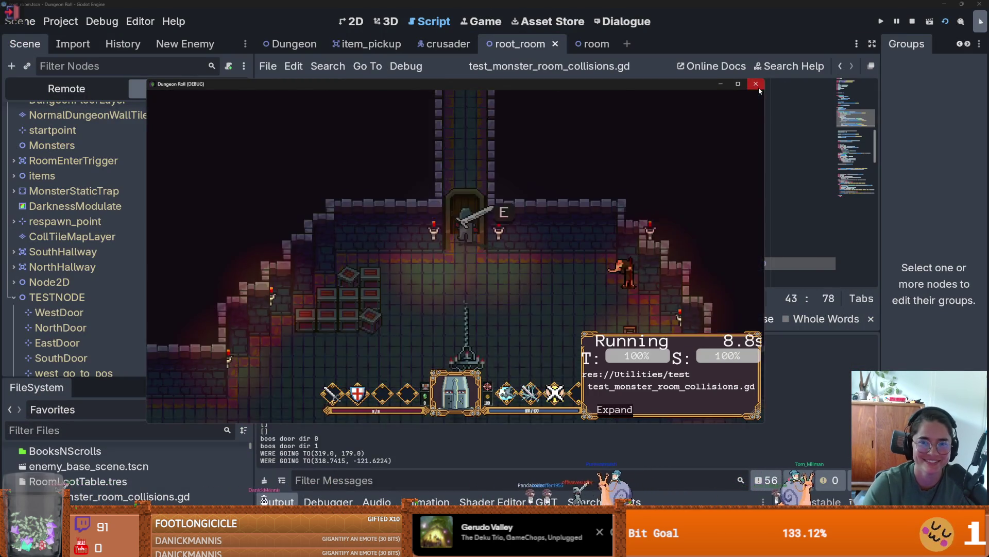
left_click(757, 84)
left_click_drag(489, 191, 489, 394)
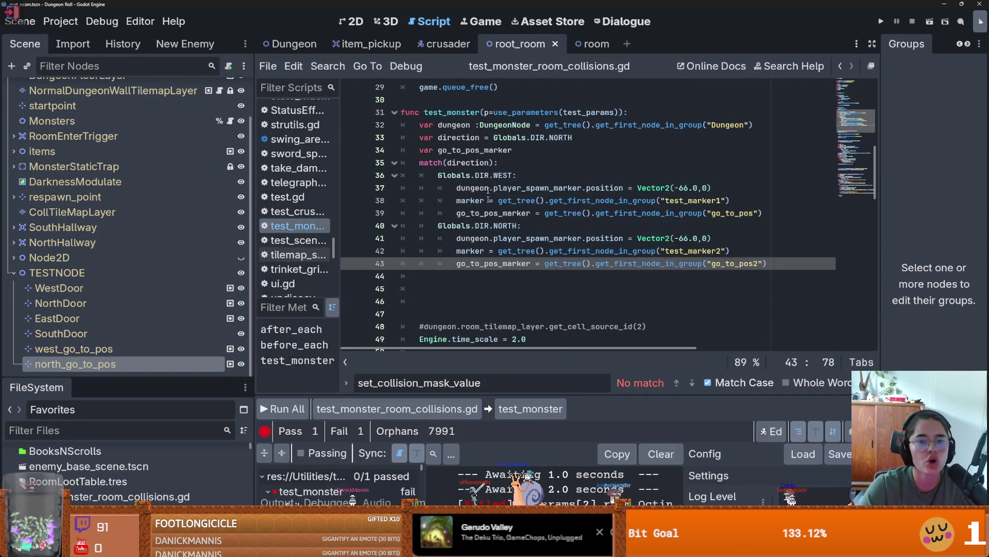
Step: Replace Globals.DIR.WEST in the door check on line 66 with direction and save
scroll(494, 190, "down", 8)
scroll(494, 191, "down", 5)
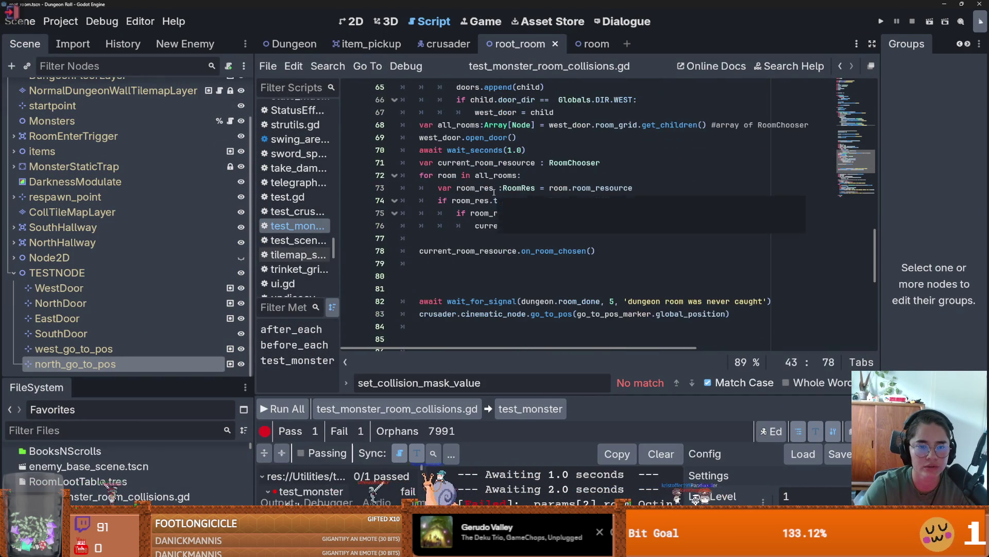
scroll(565, 236, "up", 3)
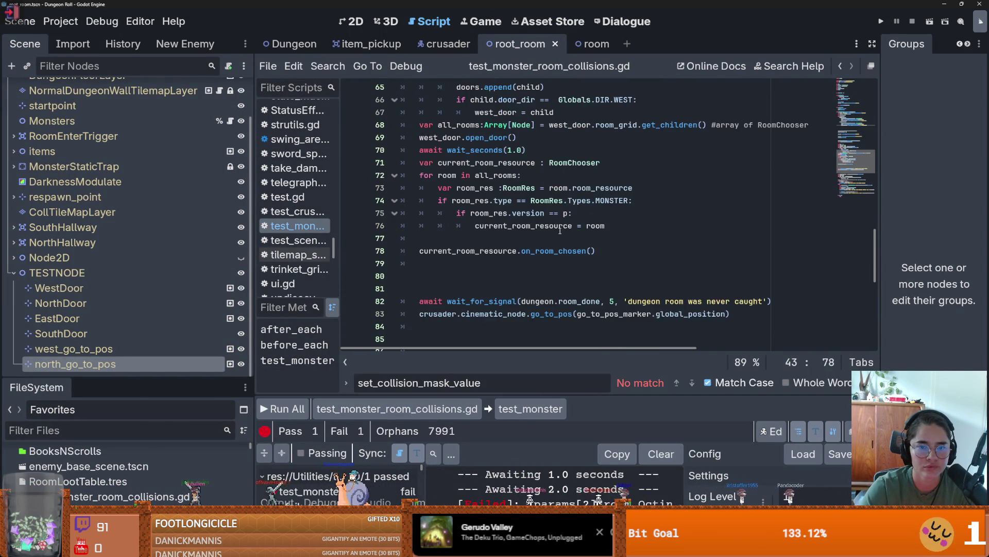
scroll(561, 233, "down", 2)
scroll(560, 231, "down", 2)
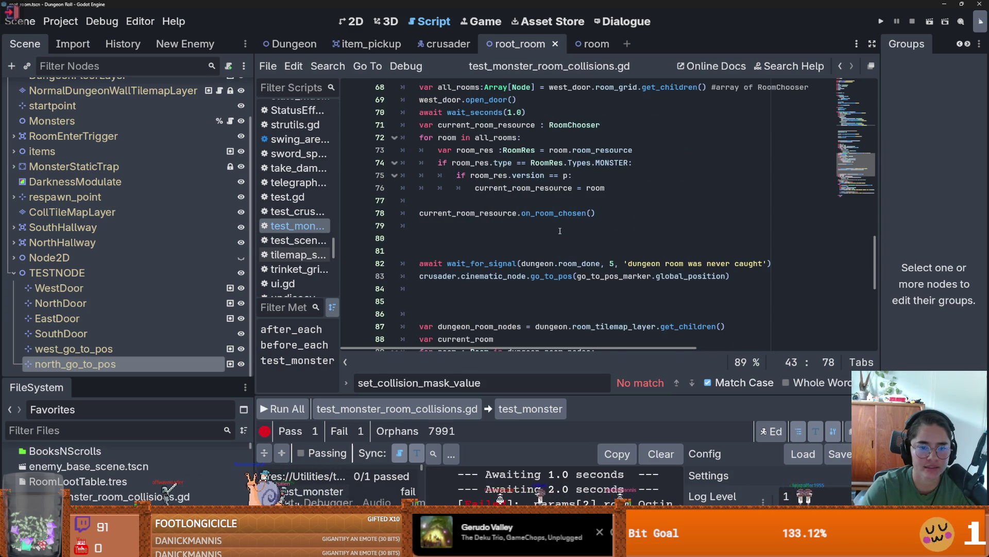
scroll(561, 231, "up", 2)
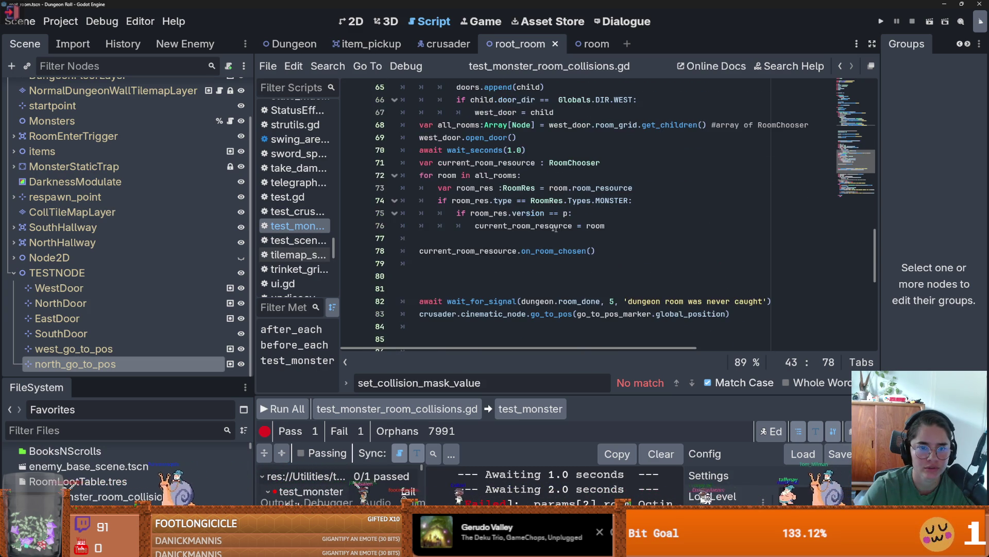
scroll(475, 191, "up", 2)
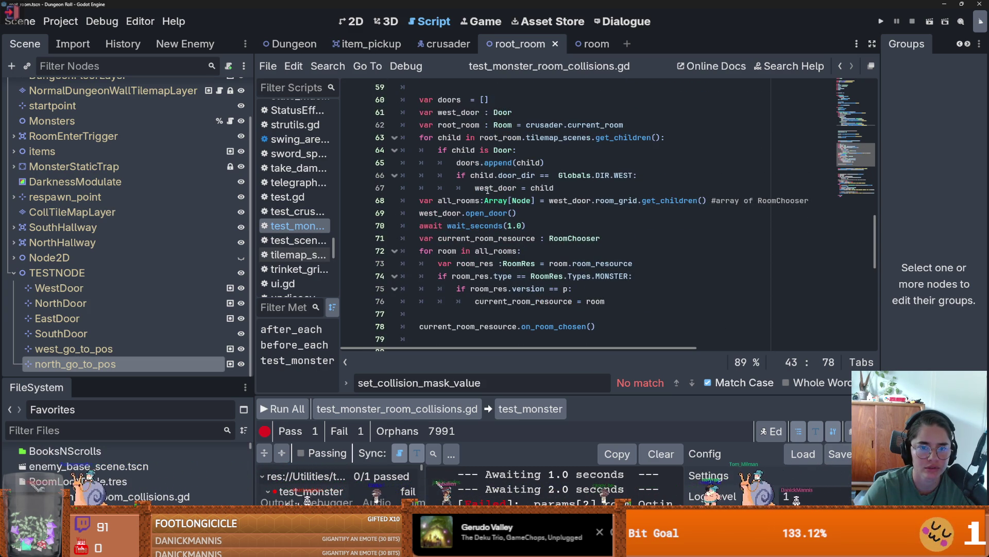
double_click(627, 176)
scroll(592, 227, "up", 12)
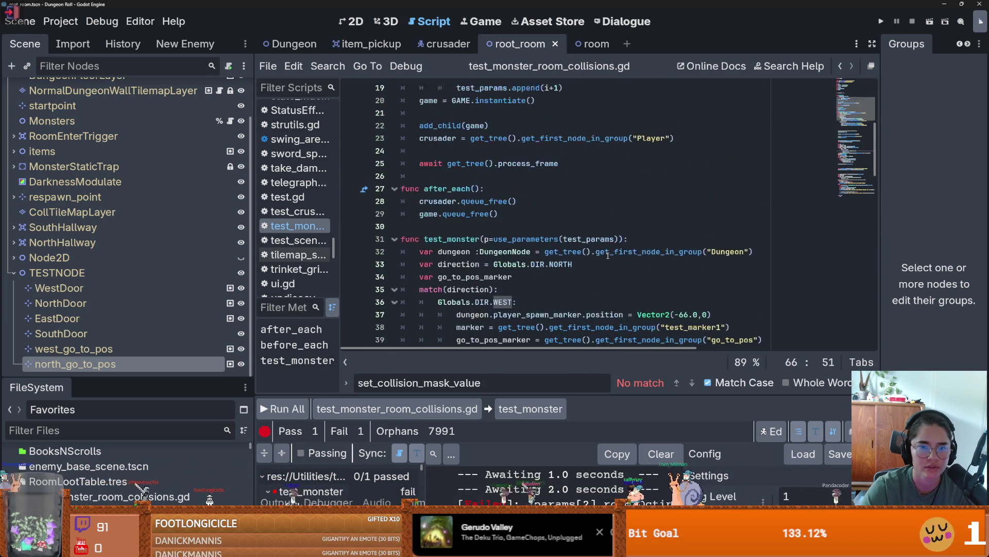
double_click(459, 215)
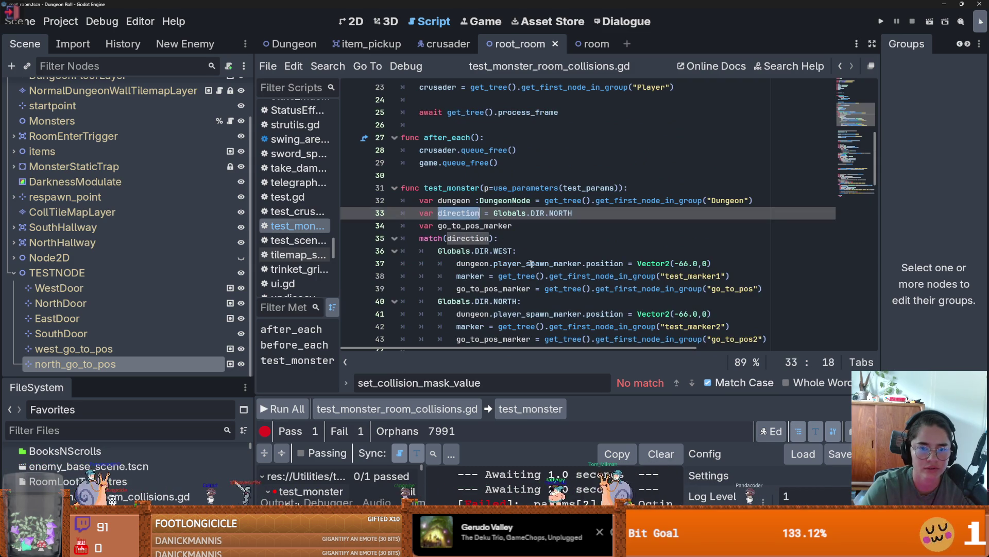
scroll(515, 242, "down", 13)
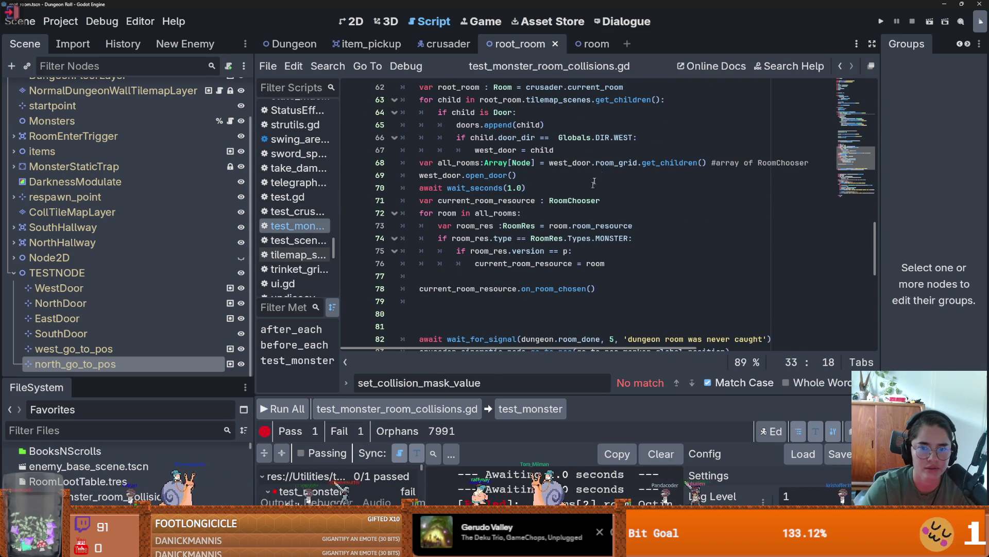
left_click_drag(635, 137, 555, 138)
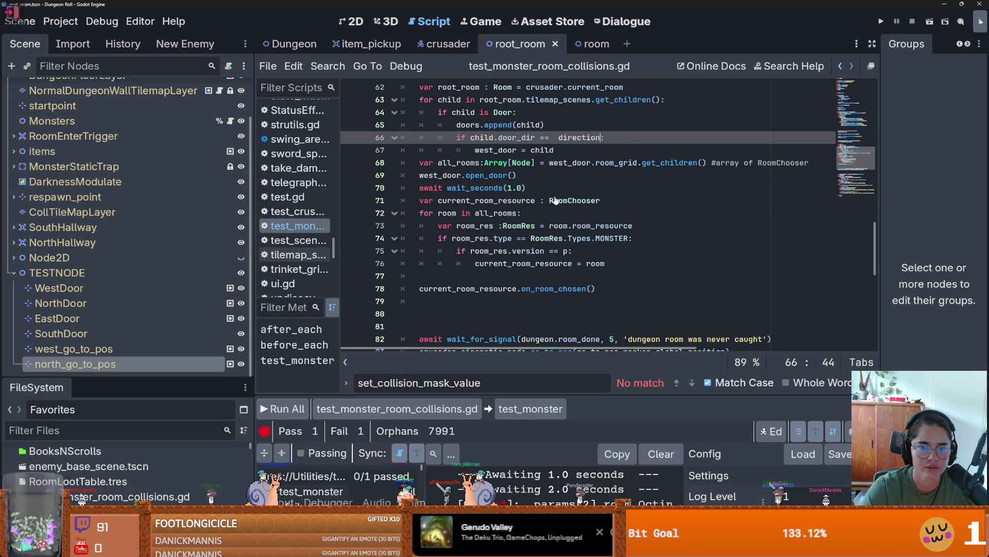
key("ctrl+s")
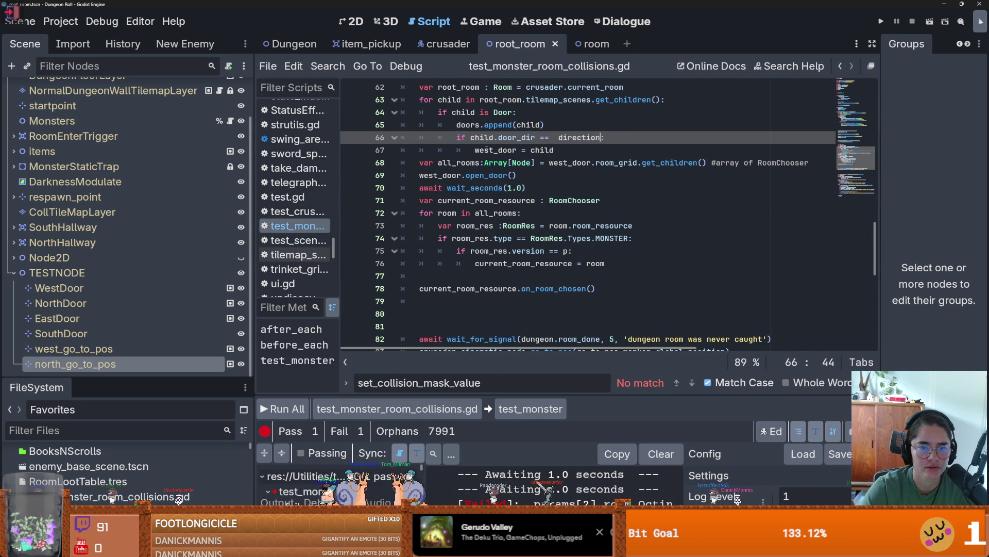
Step: Highlight every use of west_door to review the door lookup
double_click(487, 150)
scroll(527, 193, "down", 10)
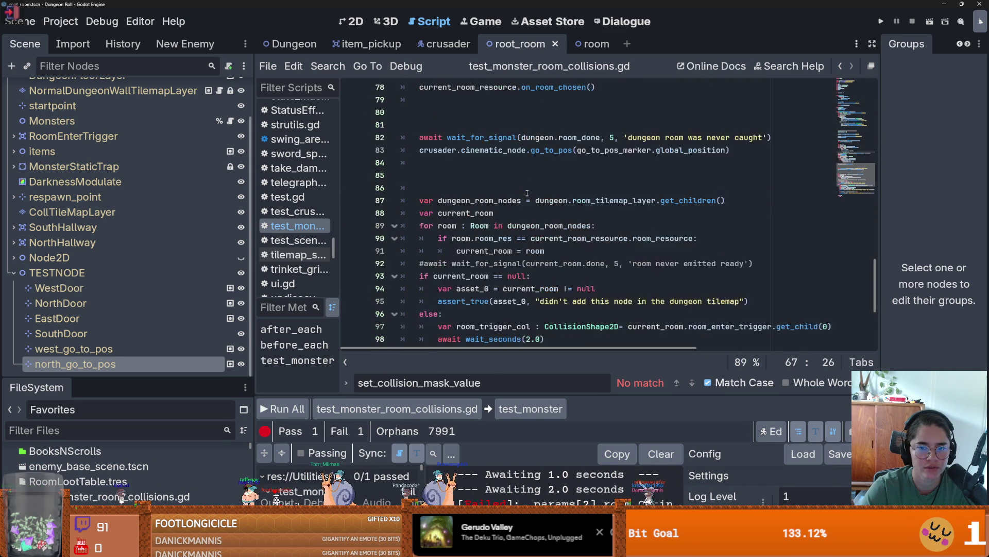
scroll(527, 193, "up", 12)
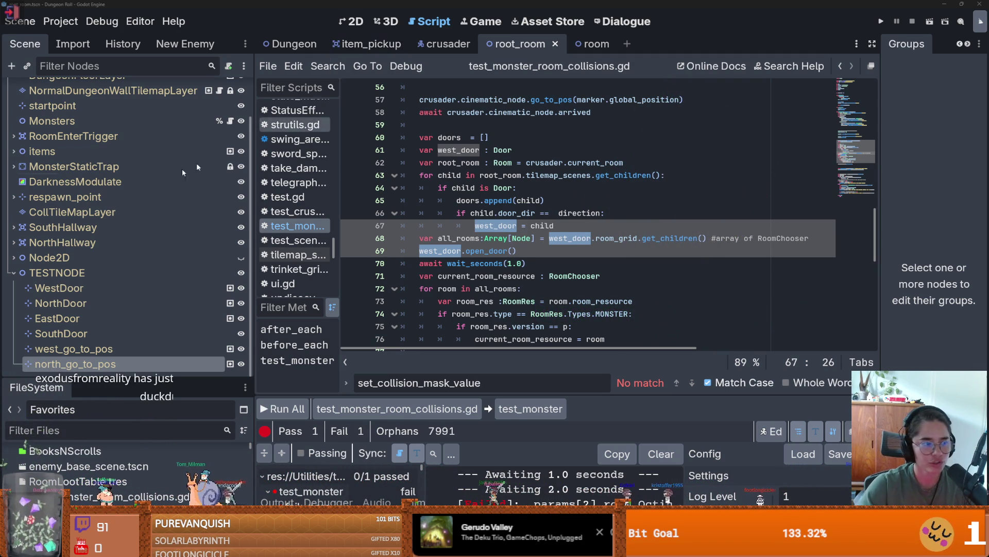
left_click_drag(397, 6, 405, 2)
key("alt+Tab")
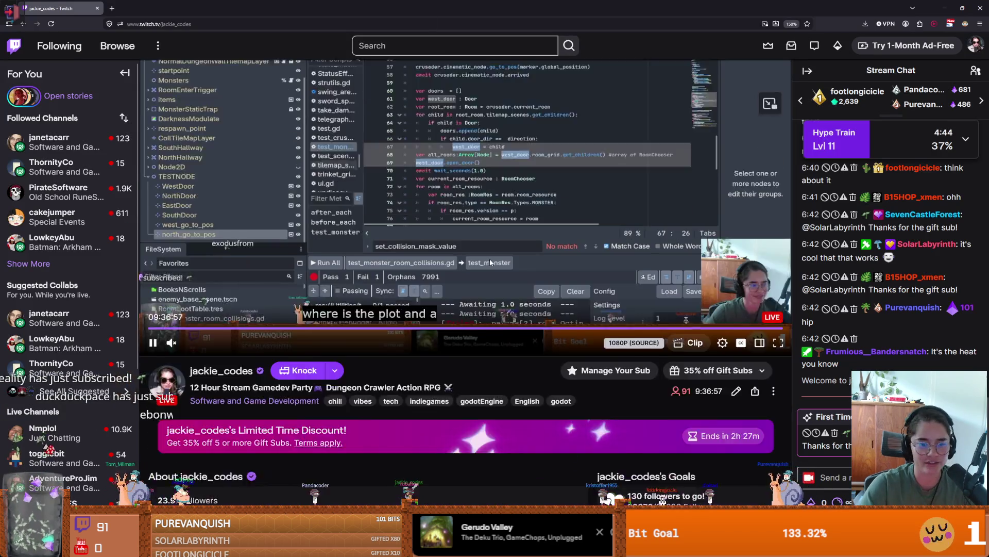
scroll(686, 270, "down", 2)
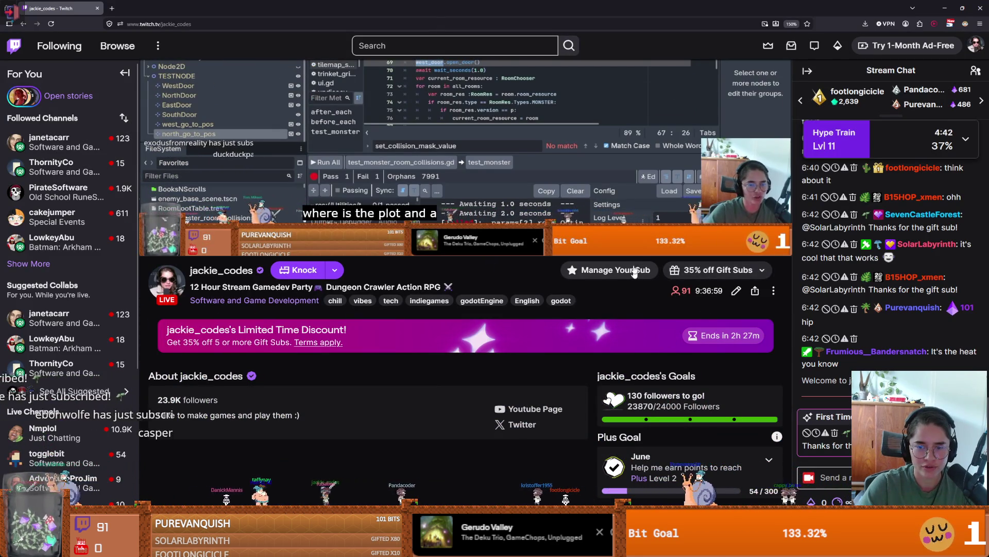
key("alt+Tab")
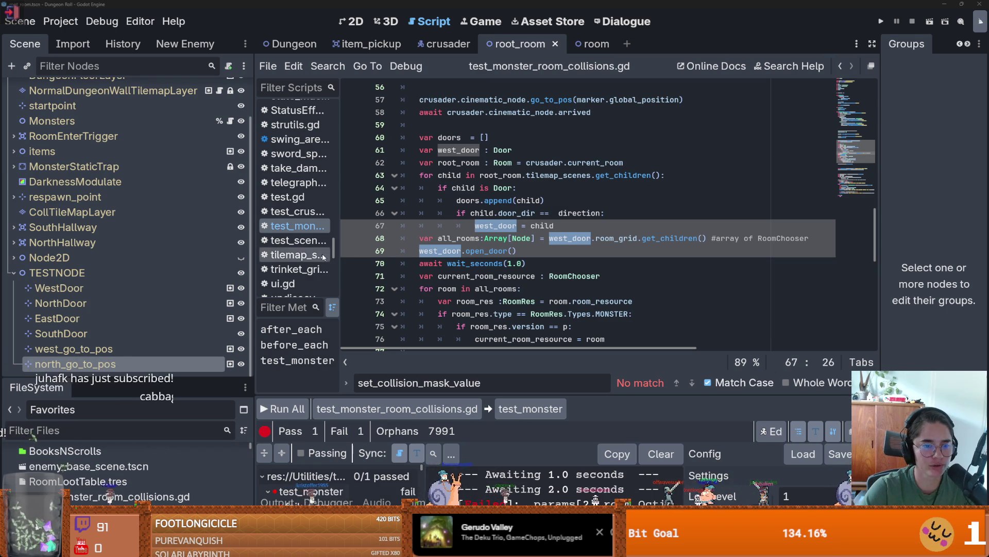
Step: Narrow the Scene dock to widen the script editor, then go to line 71
left_click_drag(254, 255, 118, 255)
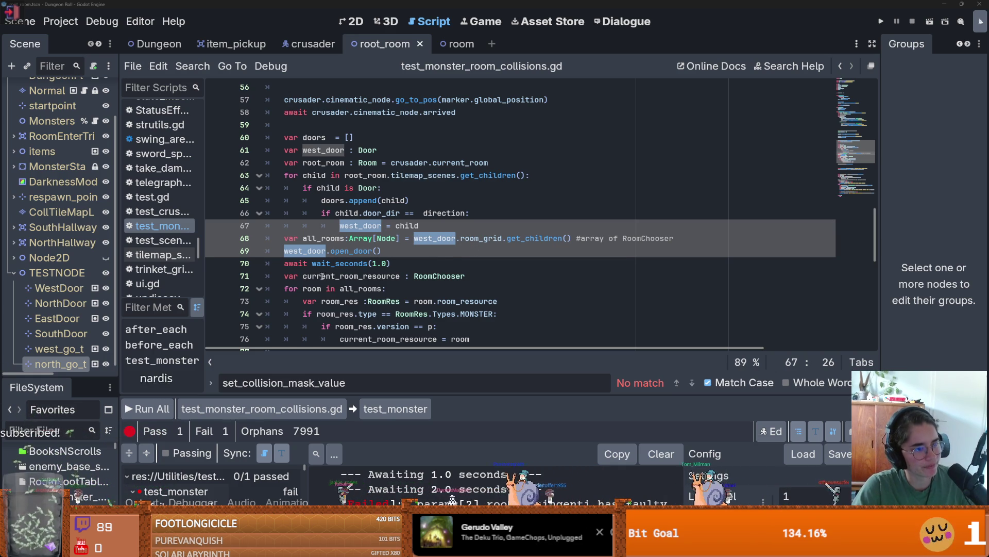
left_click(397, 276)
scroll(397, 283, "up", 1)
scroll(398, 283, "down", 3)
scroll(397, 283, "up", 3)
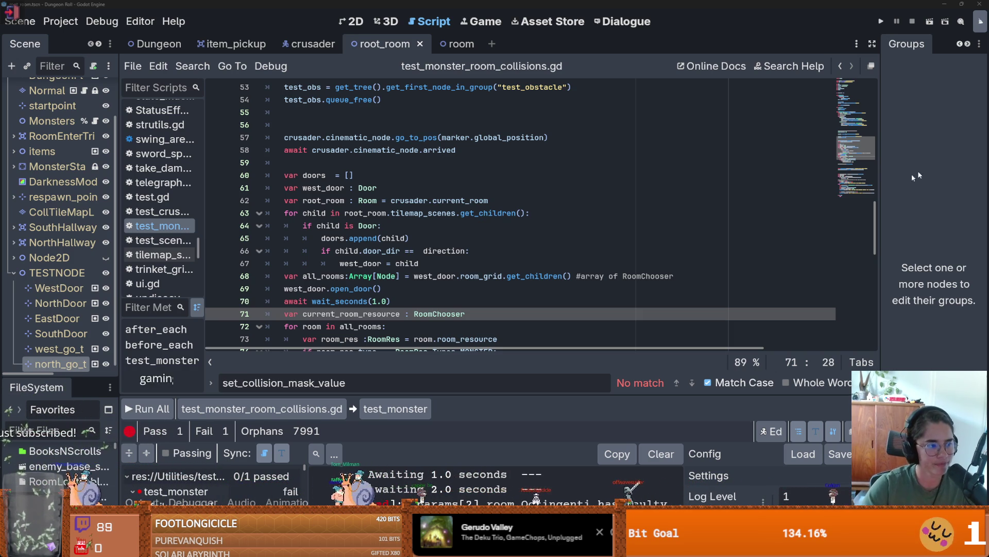
scroll(620, 189, "up", 3)
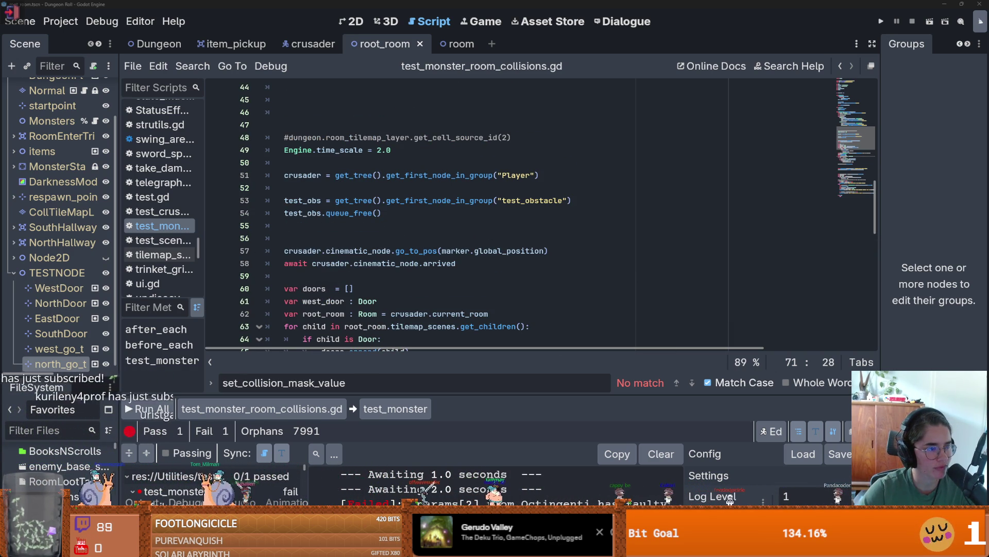
scroll(397, 278, "down", 5)
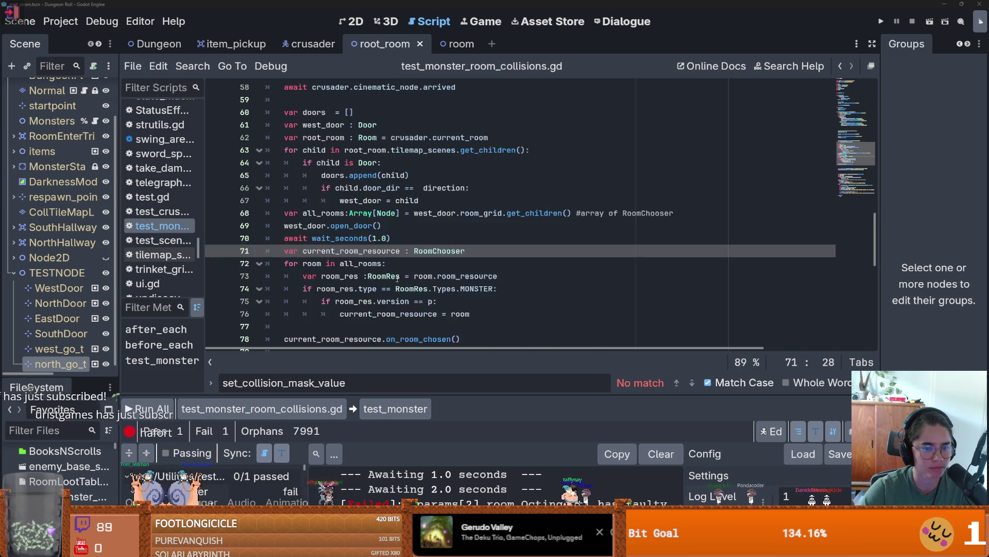
scroll(397, 278, "down", 2)
double_click(364, 200)
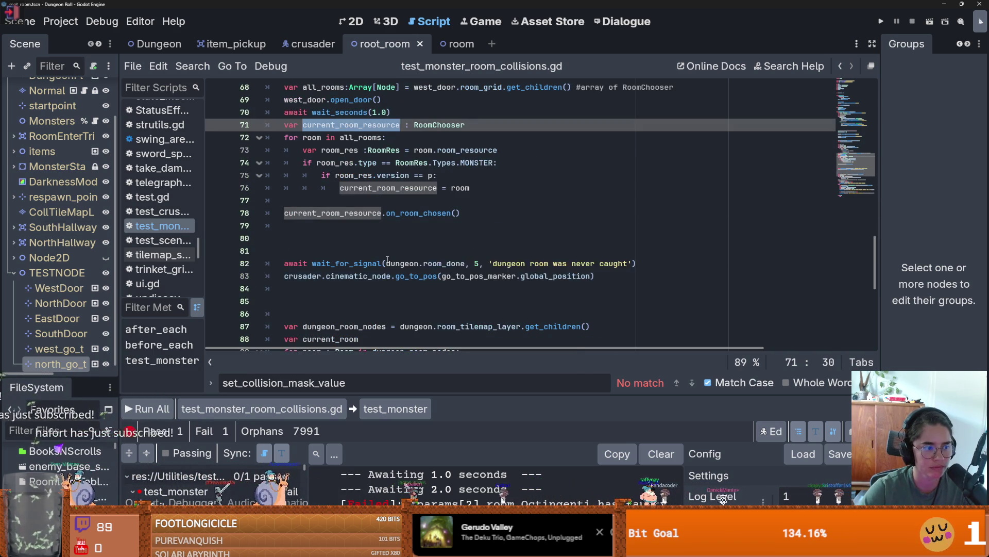
scroll(387, 260, "down", 2)
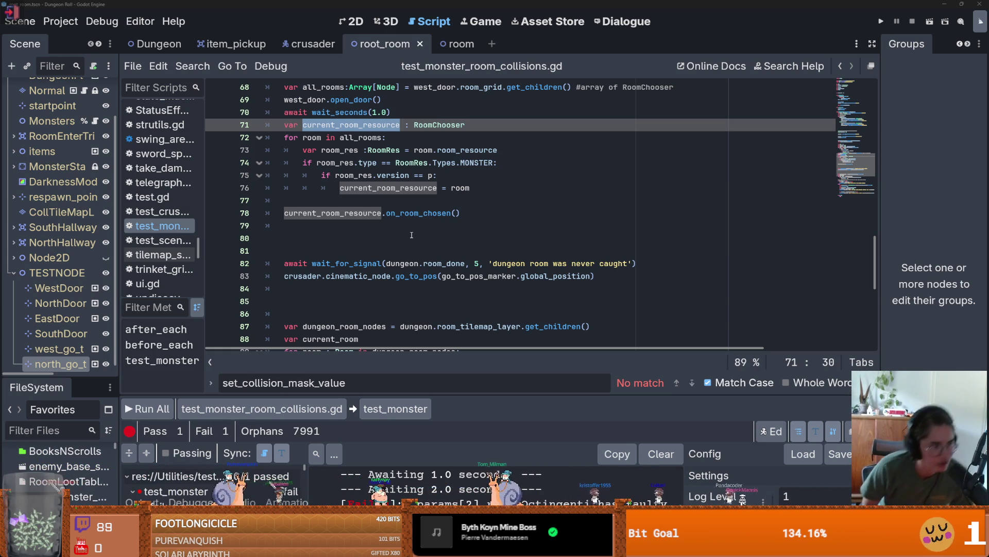
left_click(412, 235)
key("Delete")
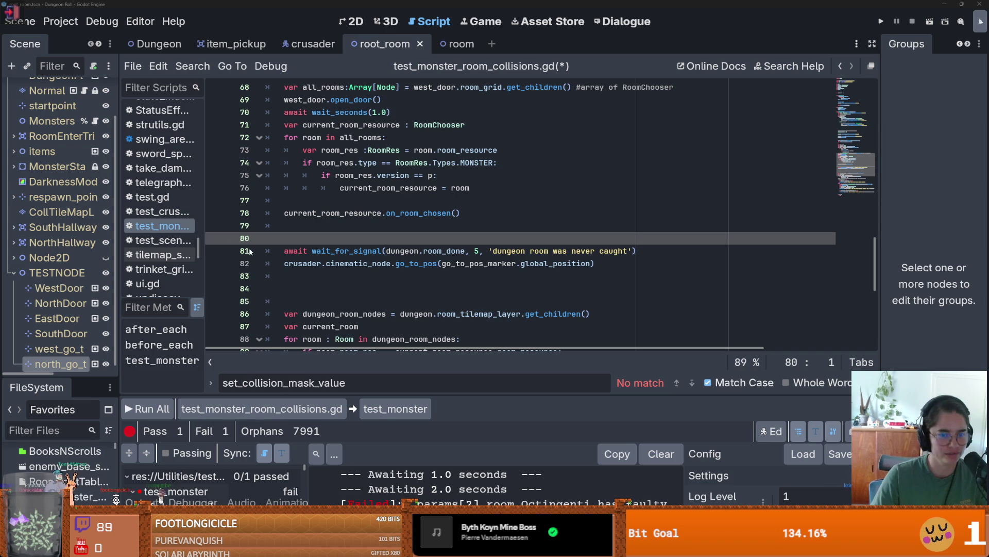
Step: Remove the extra blank lines near line 84 and the empty line after on_room_chosen
left_click(297, 294)
key("BackSpace")
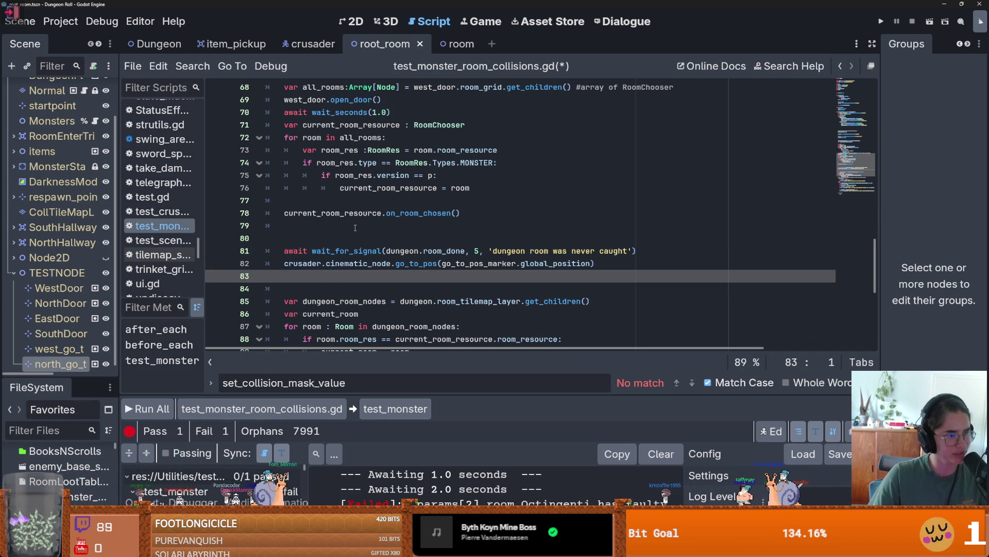
left_click(331, 227)
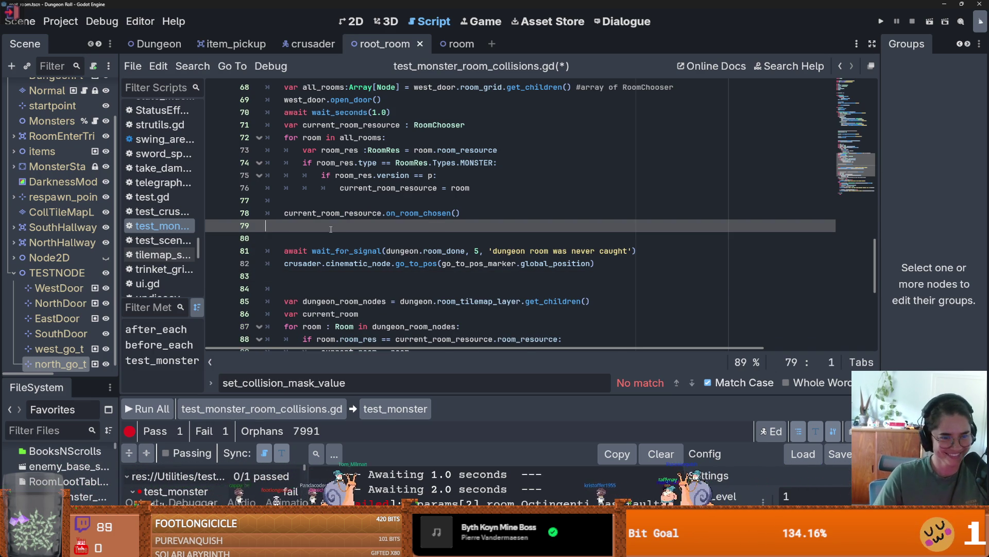
key("BackSpace")
key("BackSpace")
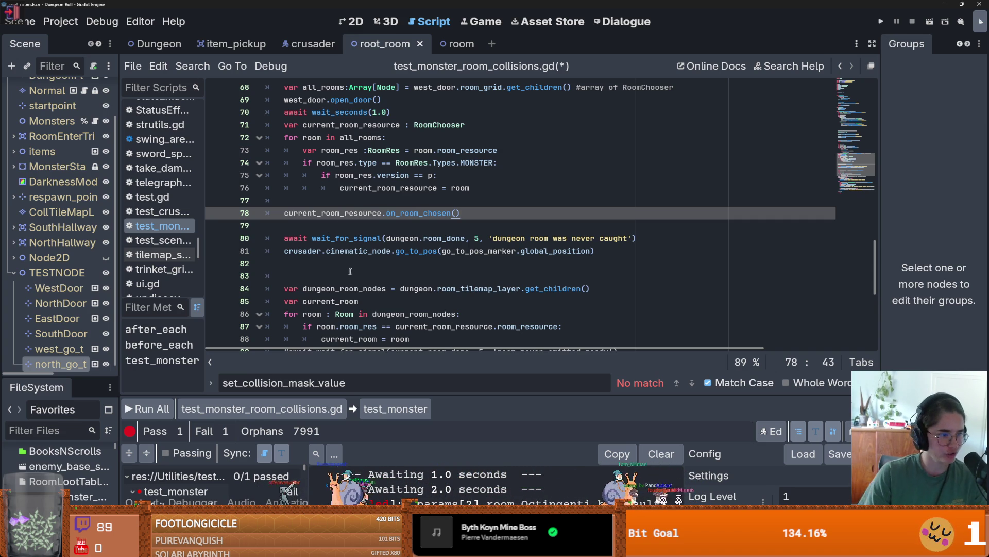
left_click(307, 238)
left_click(307, 264)
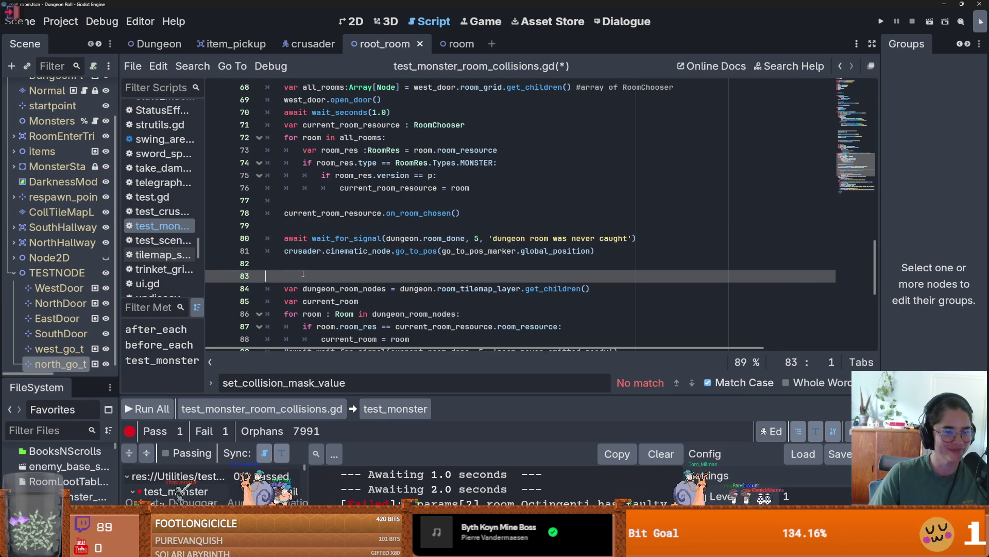
scroll(329, 268, "up", 3)
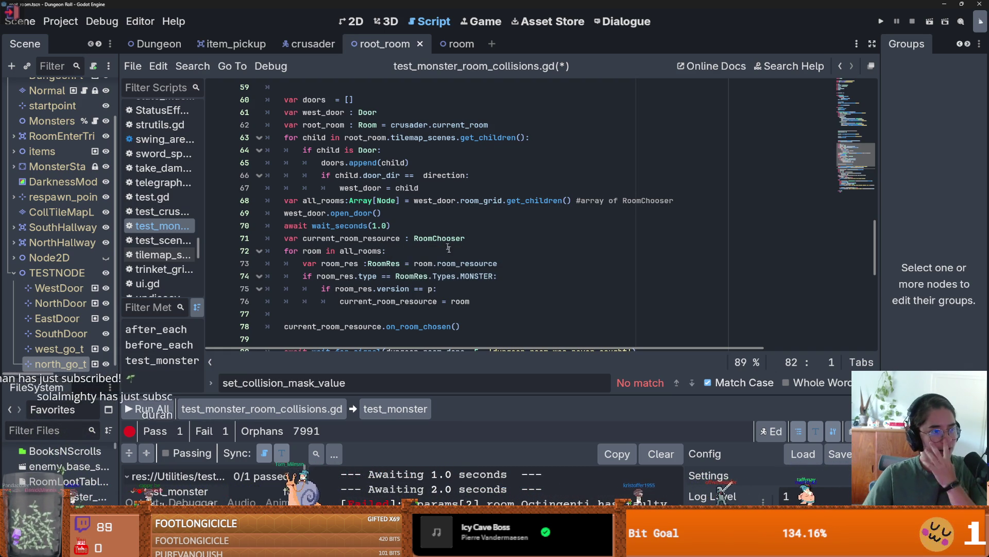
Step: Save the script with those blank lines removed
left_click(368, 225)
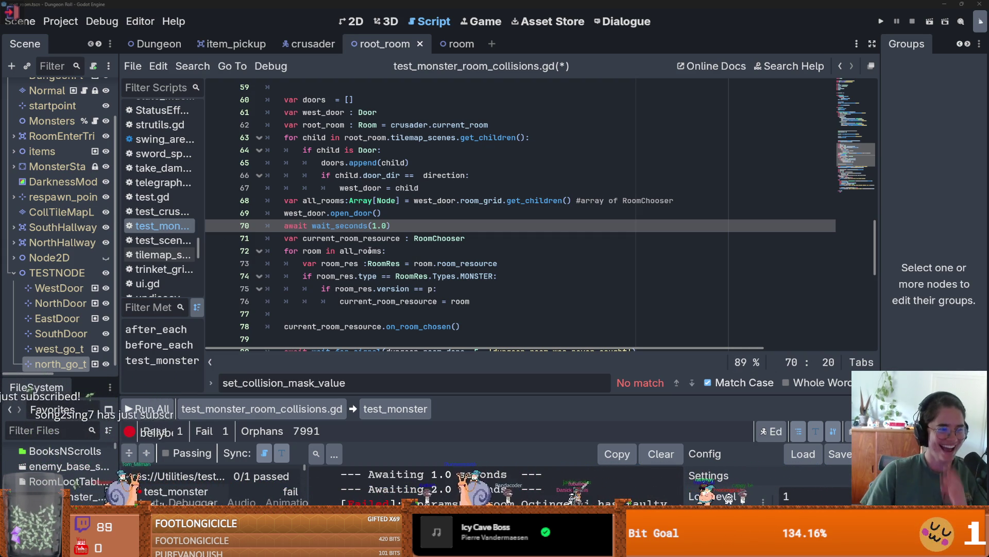
key("Down")
key("ctrl+s")
scroll(361, 242, "down", 2)
scroll(348, 299, "up", 7)
scroll(348, 299, "up", 1)
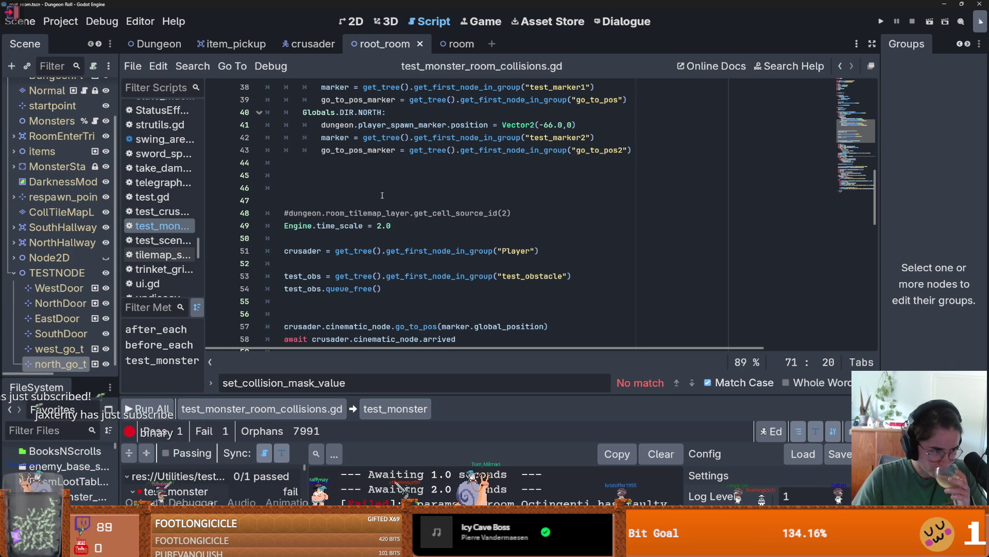
Step: Delete blank lines 45–46 and the extra blank line after the NORTH case
left_click(340, 189)
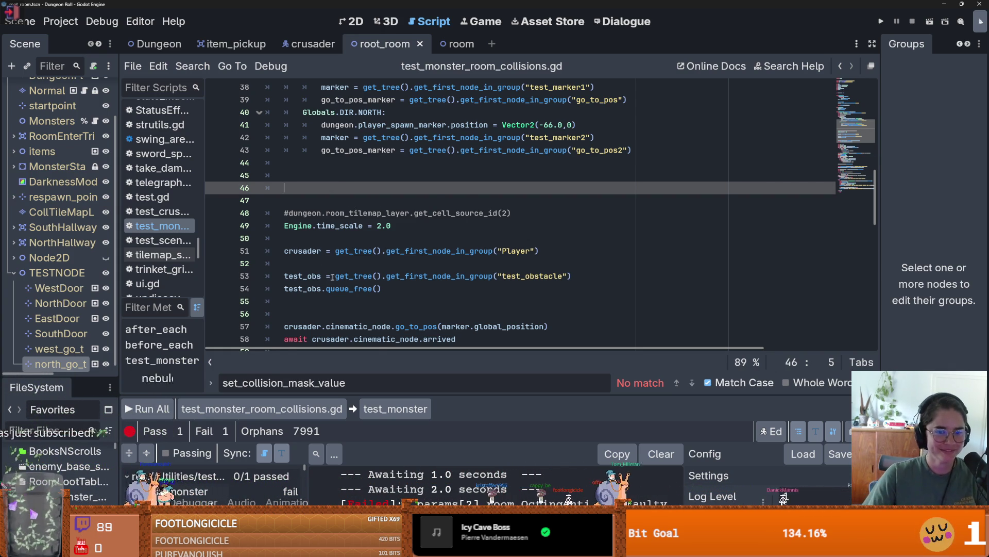
scroll(330, 277, "down", 5)
scroll(374, 263, "down", 3)
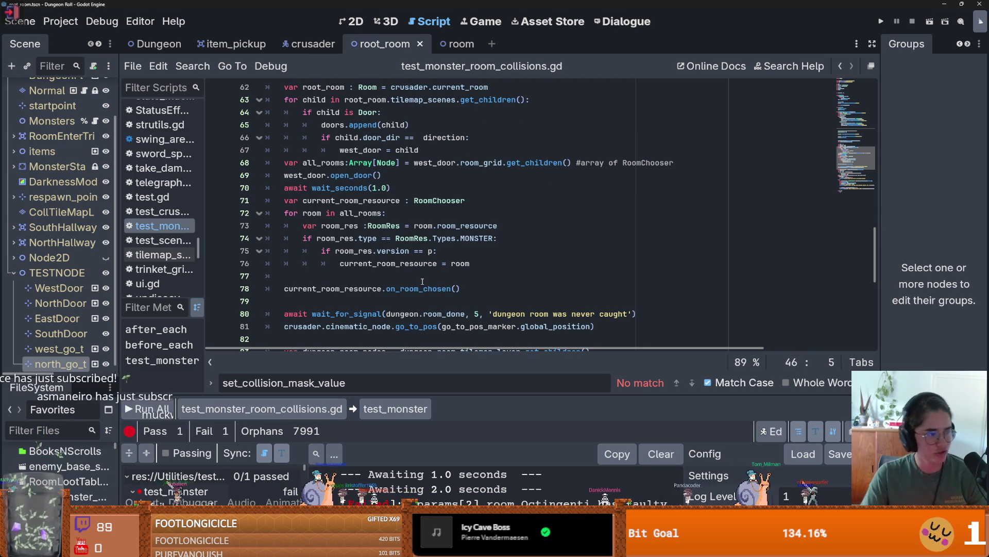
mouse_move(438, 285)
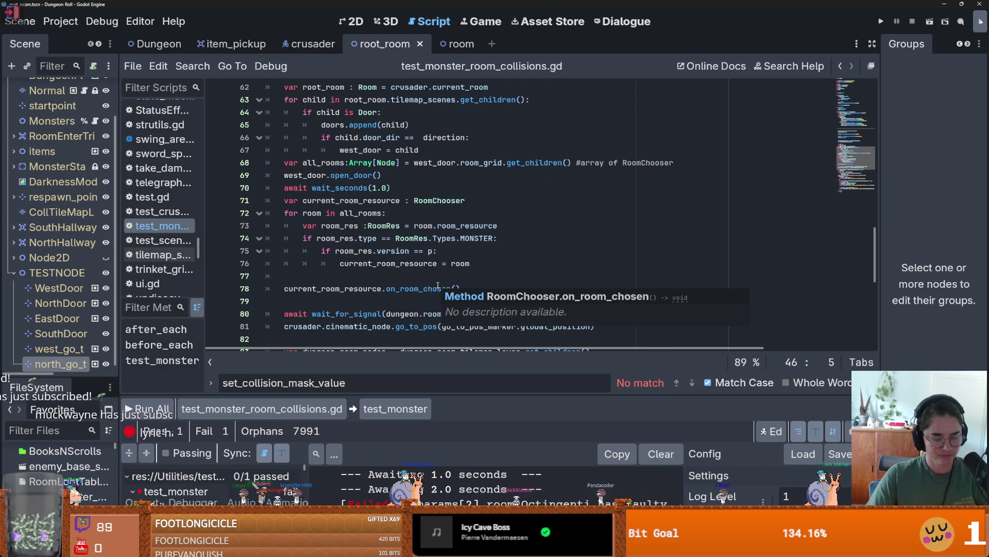
scroll(344, 277, "up", 6)
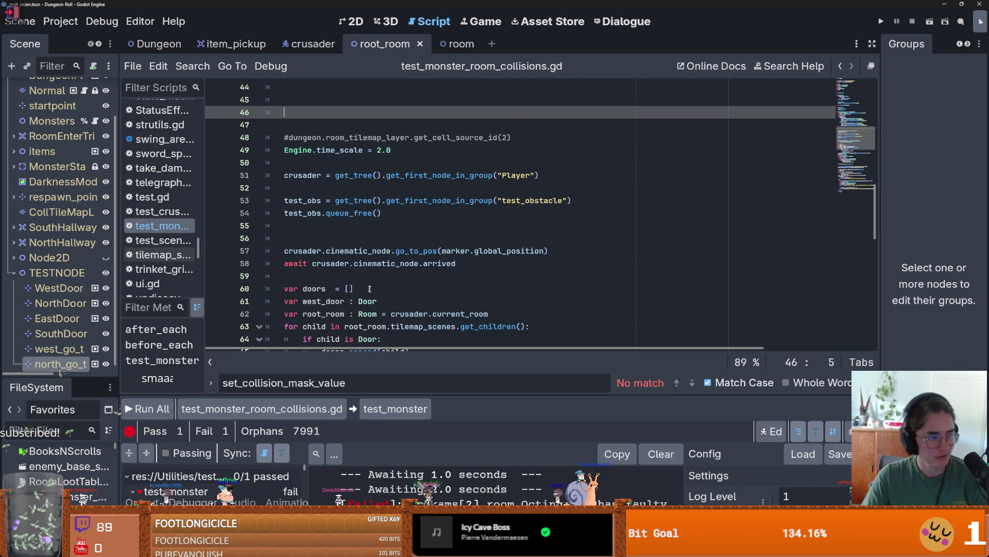
mouse_move(398, 311)
scroll(312, 285, "up", 2)
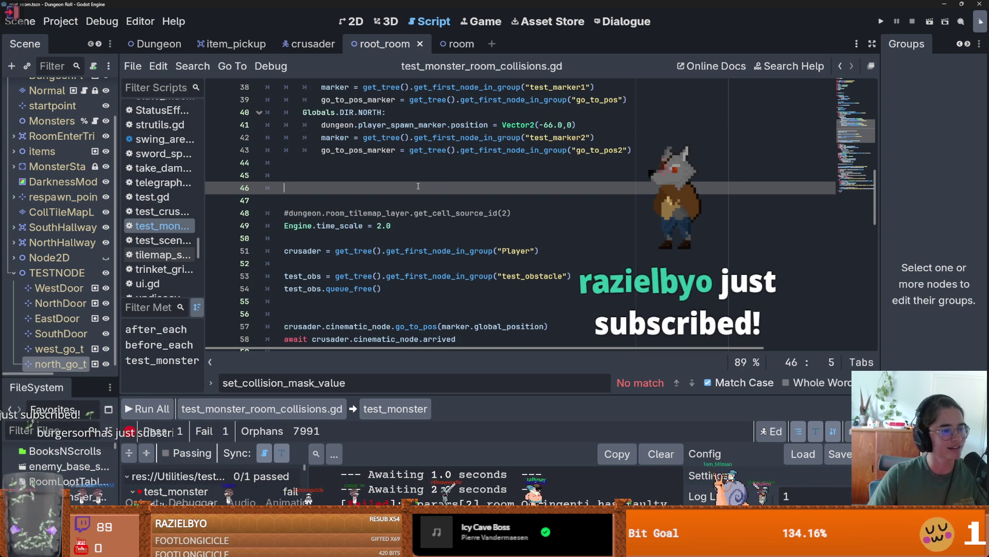
key("BackSpace")
key("BackSpace")
key("BackSpace")
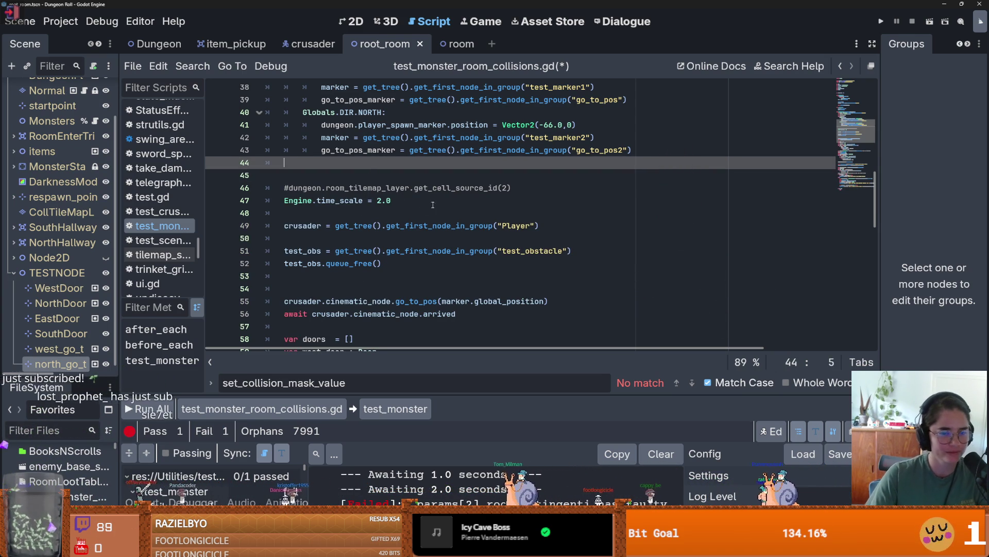
key("BackSpace")
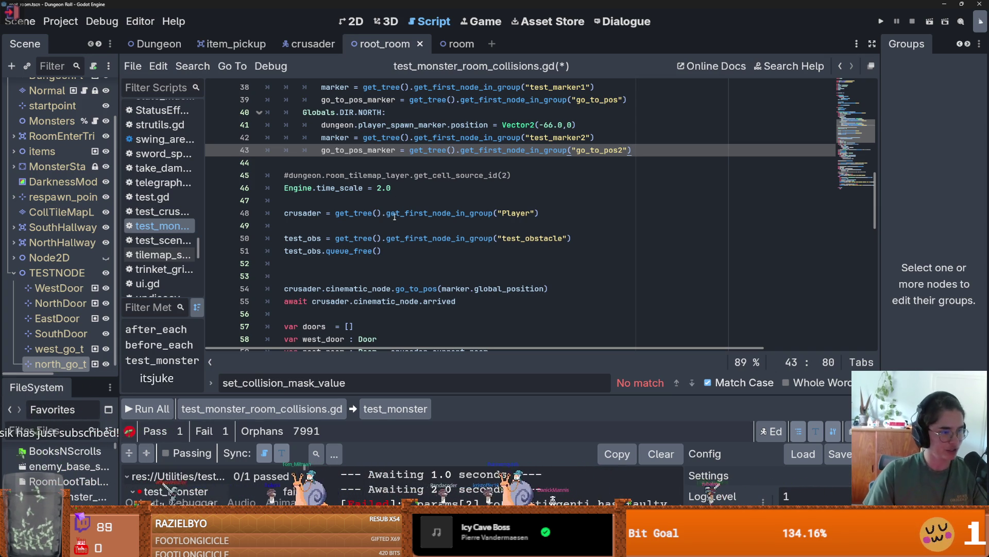
Step: Save again, then remove the duplicate blank line before the go_to_pos call
left_click(321, 168)
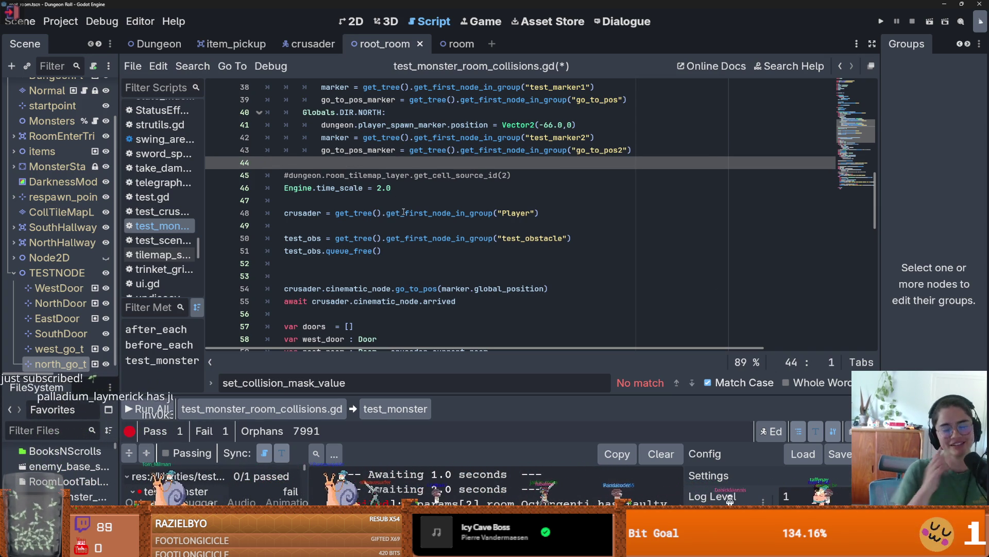
mouse_move(403, 211)
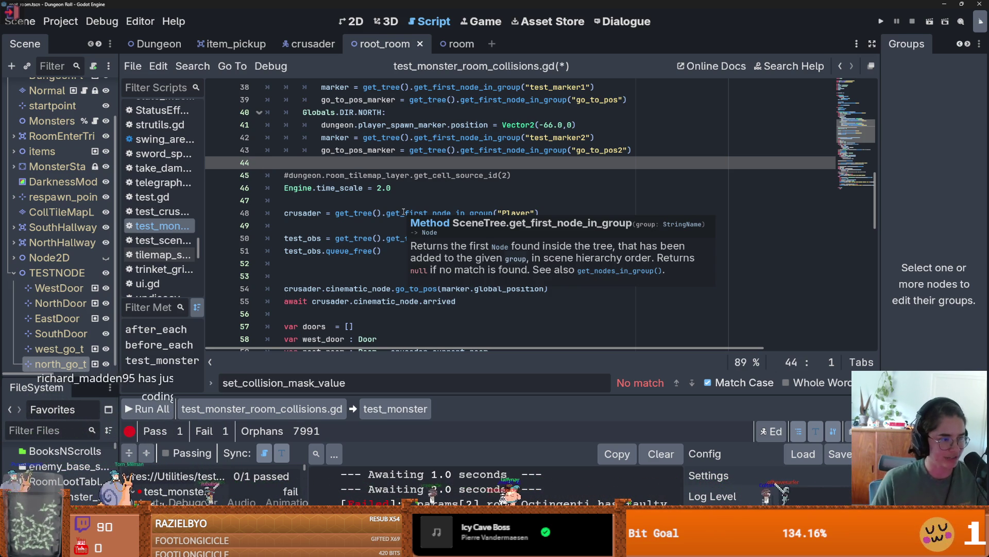
left_click(348, 188)
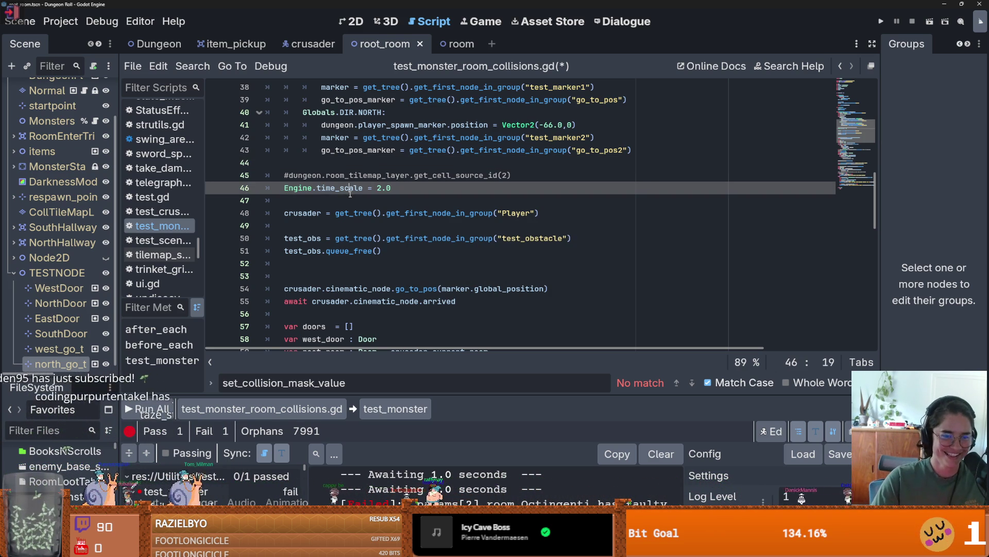
key("ctrl+s")
left_click(314, 273)
key("BackSpace")
key("BackSpace")
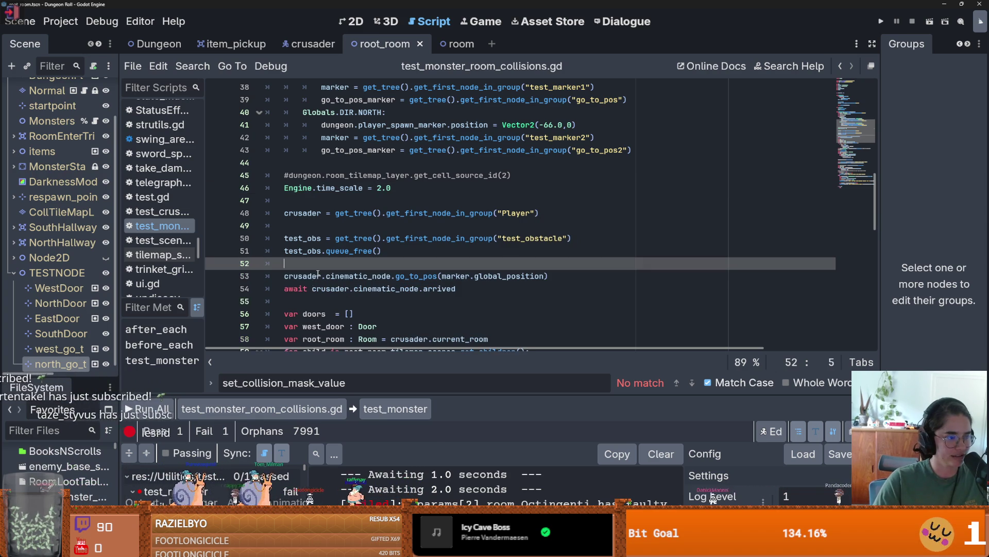
Step: Save the tidied collision test script
mouse_move(333, 295)
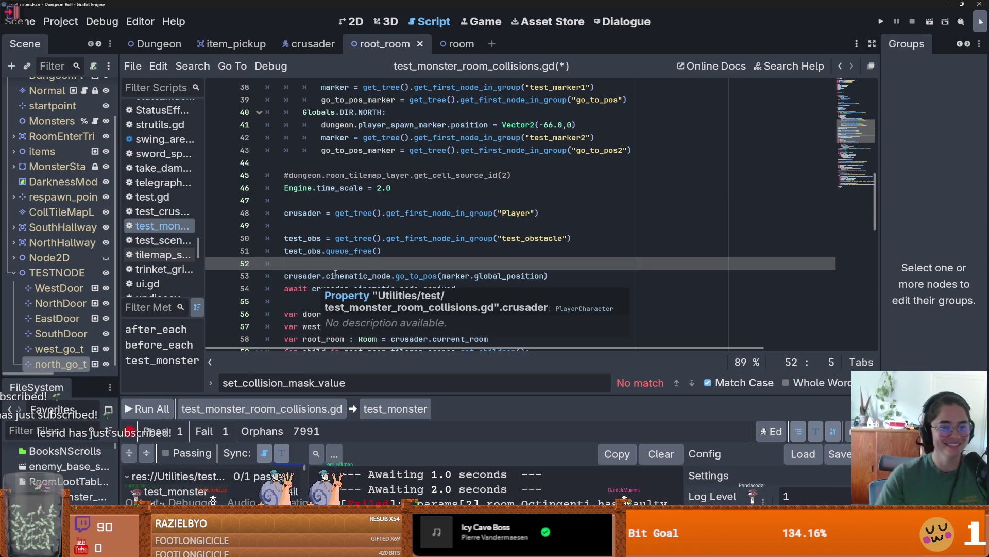
scroll(335, 272, "up", 1)
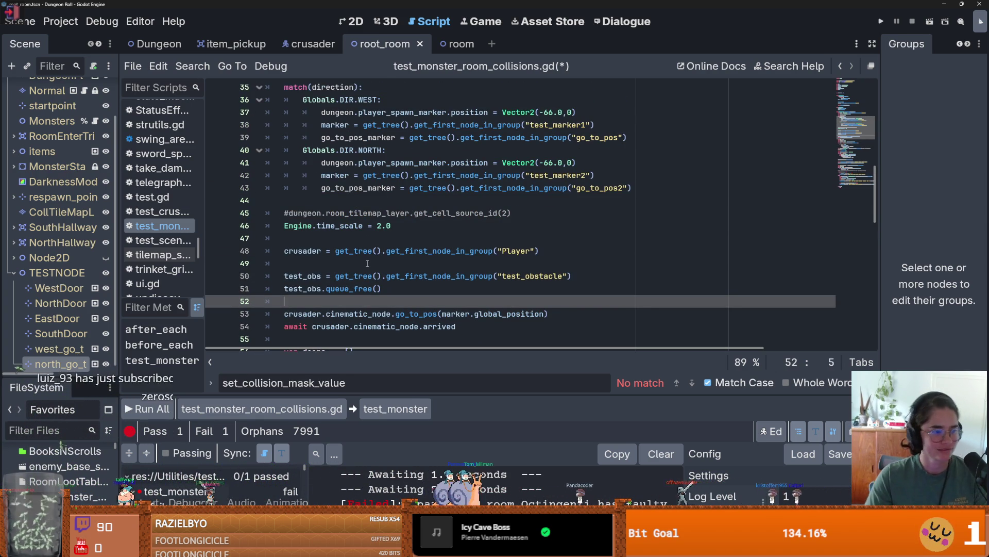
scroll(367, 268, "up", 3)
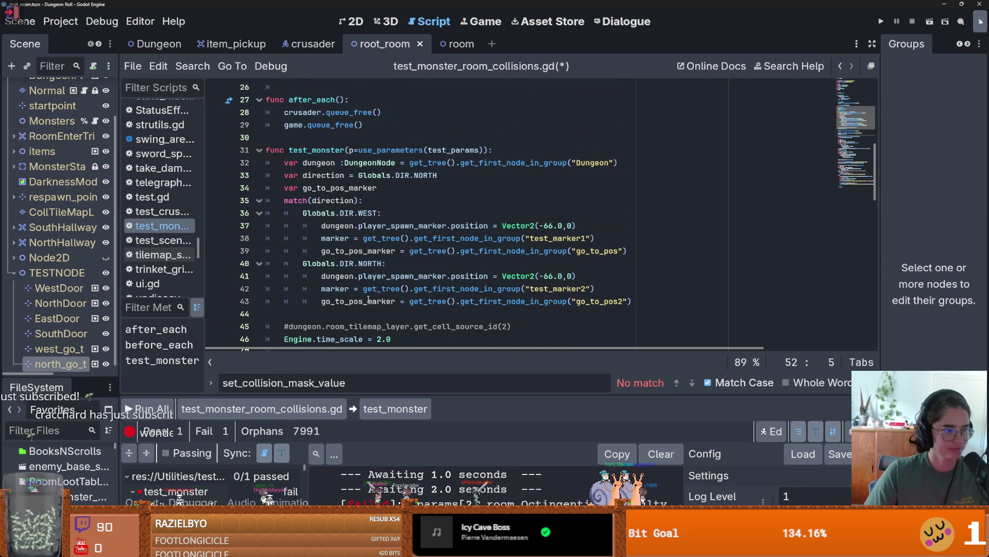
mouse_move(369, 292)
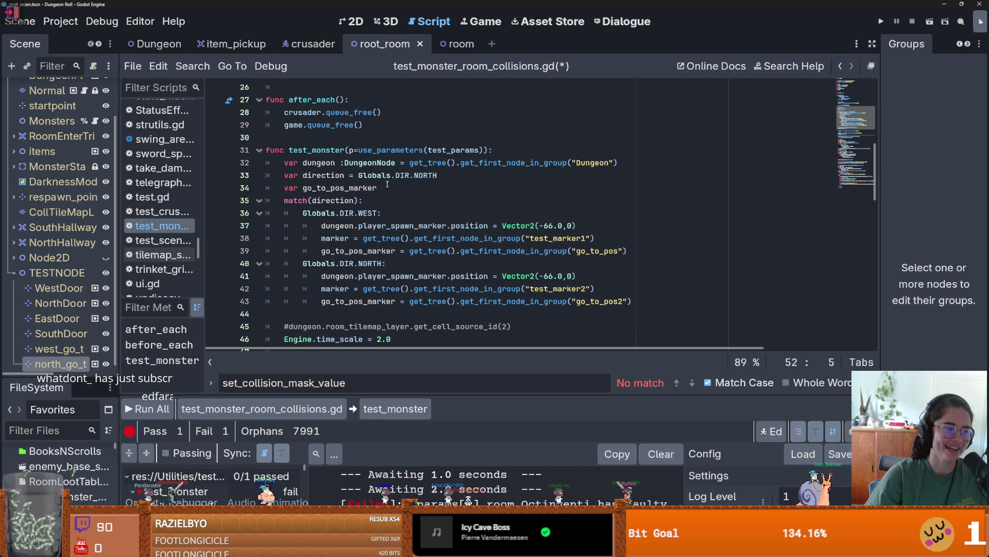
scroll(365, 195, "up", 3)
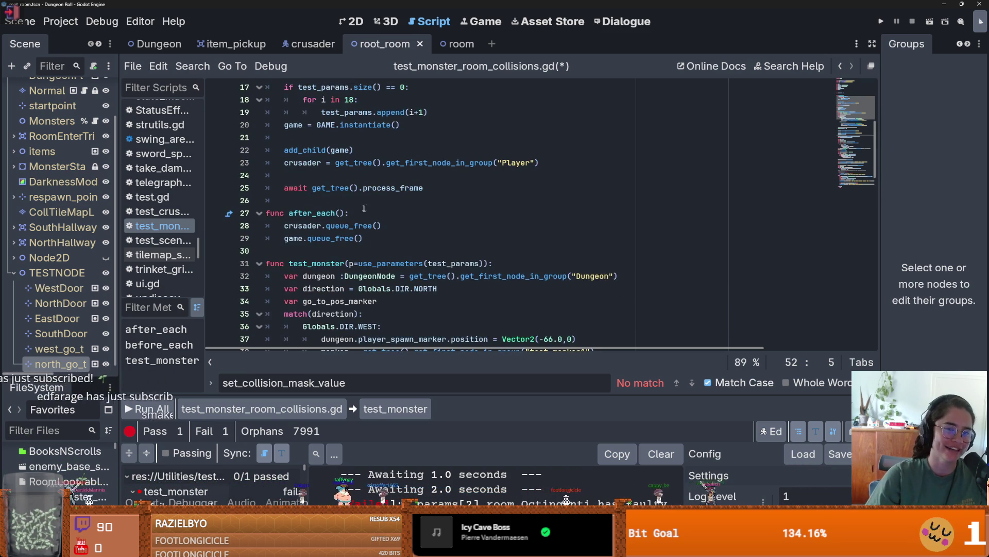
key("ctrl+s")
Step: Run all tests from the test panel and widen the Scene tree dock
scroll(339, 238, "up", 1)
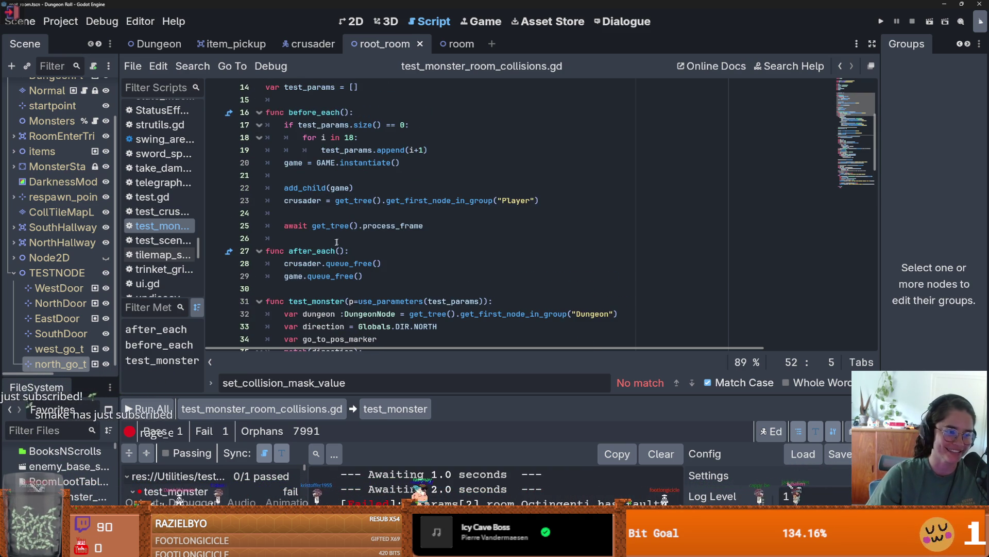
scroll(309, 230, "up", 2)
scroll(369, 265, "down", 6)
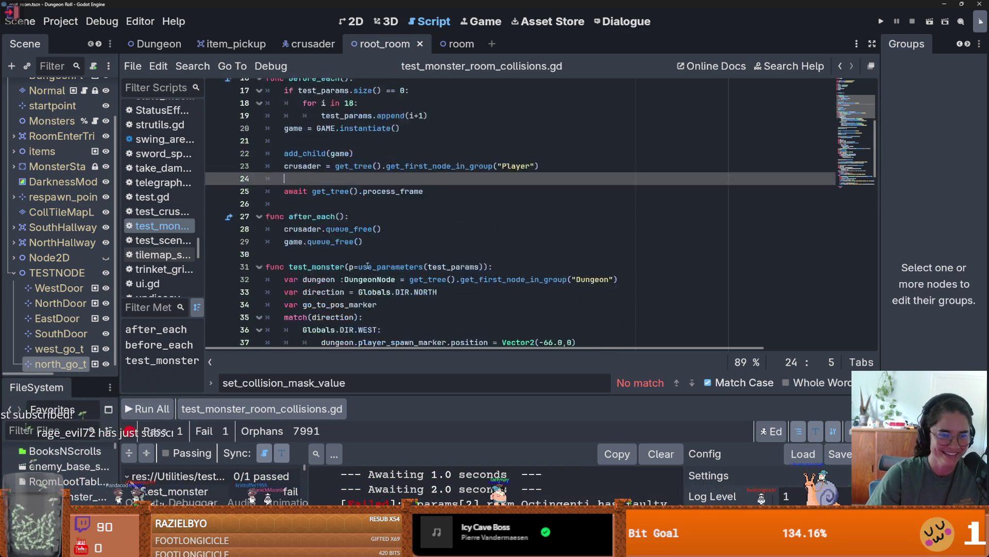
scroll(369, 265, "down", 7)
scroll(415, 263, "down", 8)
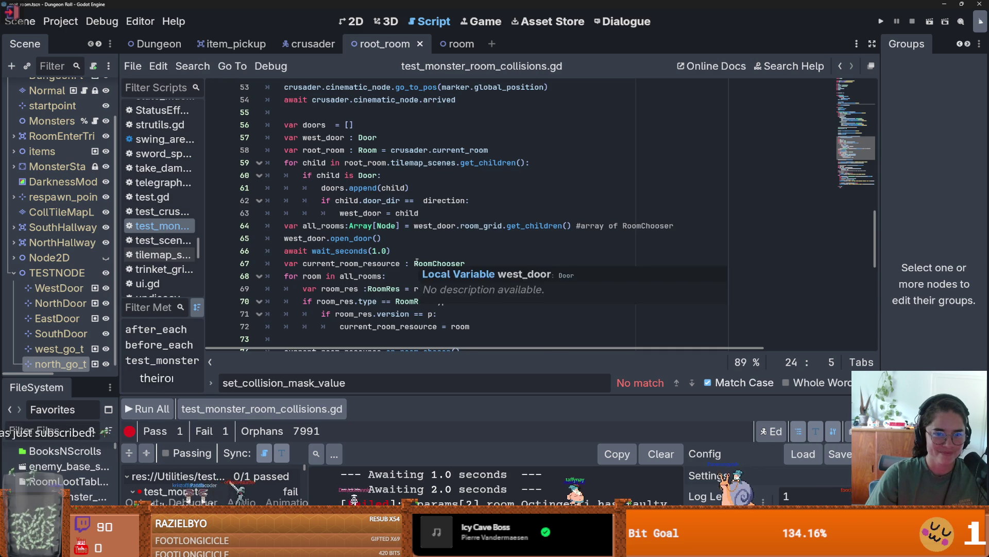
left_click(156, 417)
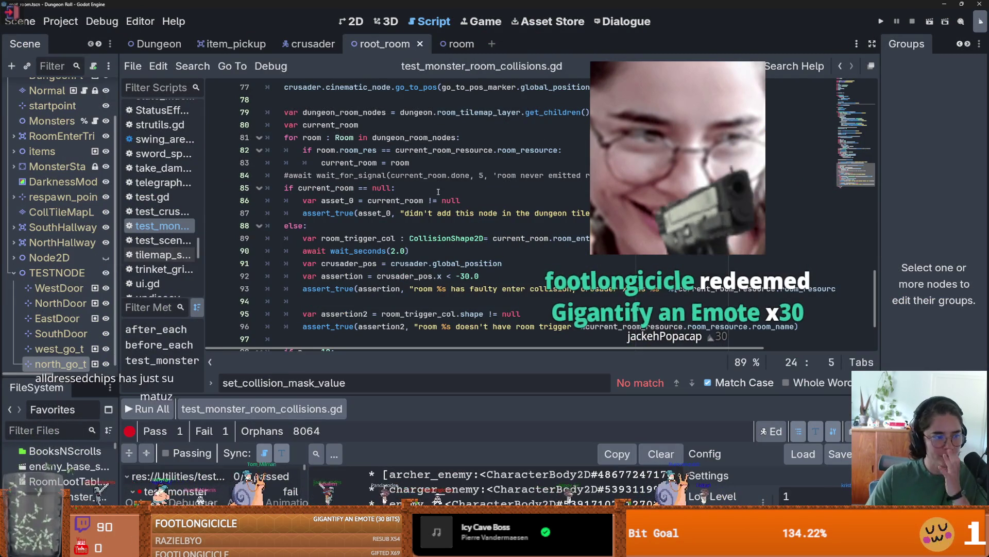
scroll(423, 187, "down", 3)
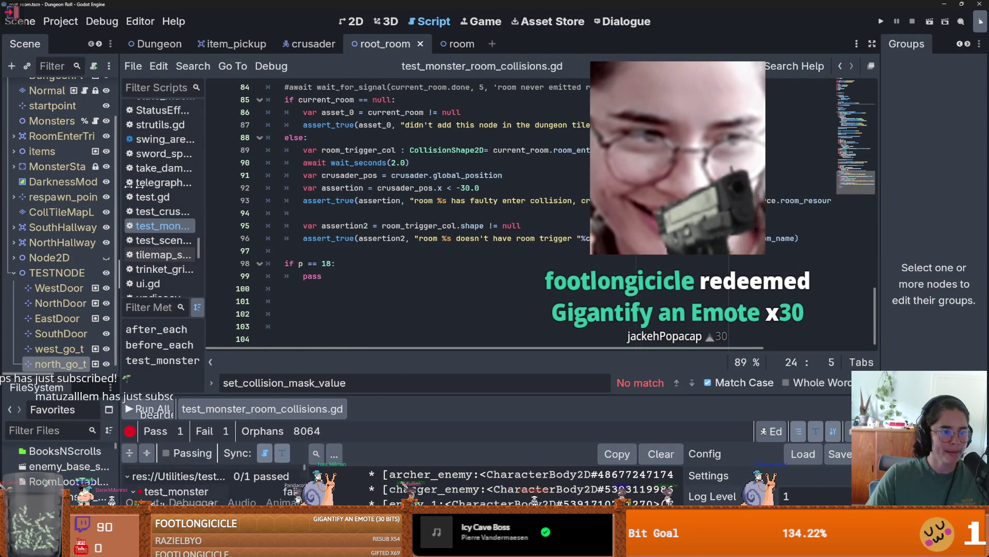
left_click_drag(117, 186, 288, 206)
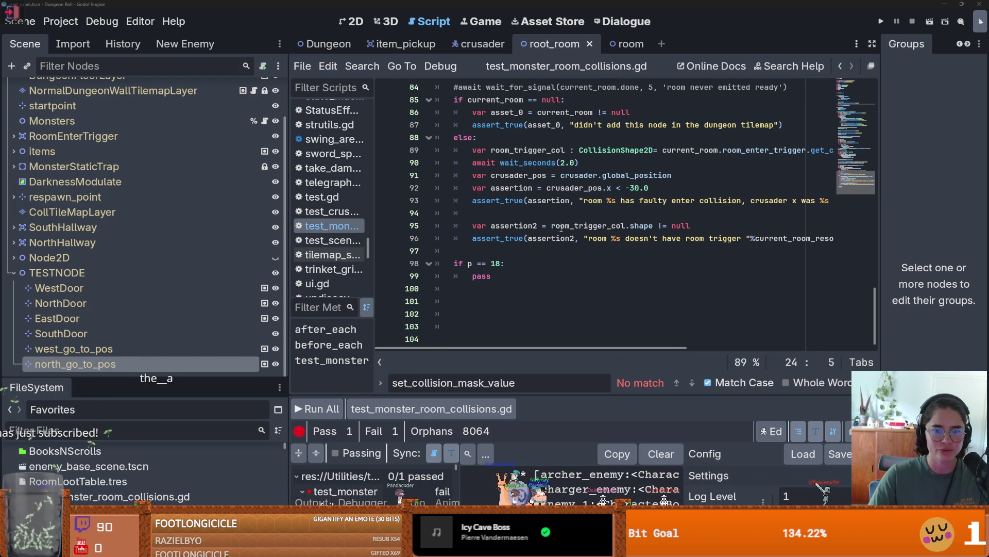
Step: Delete the trailing blank lines after pass at the end of the script
left_click(465, 301)
key("BackSpace")
key("BackSpace")
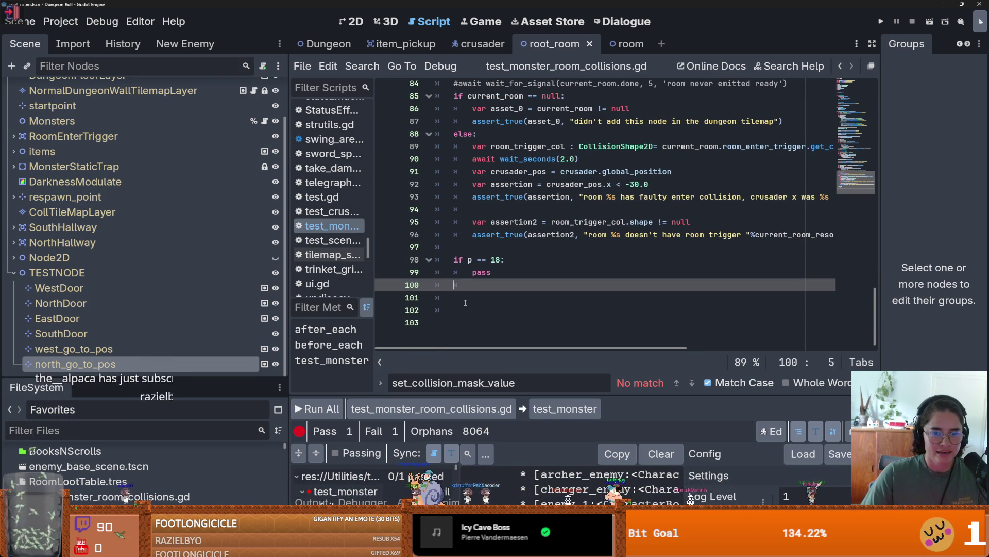
key("BackSpace")
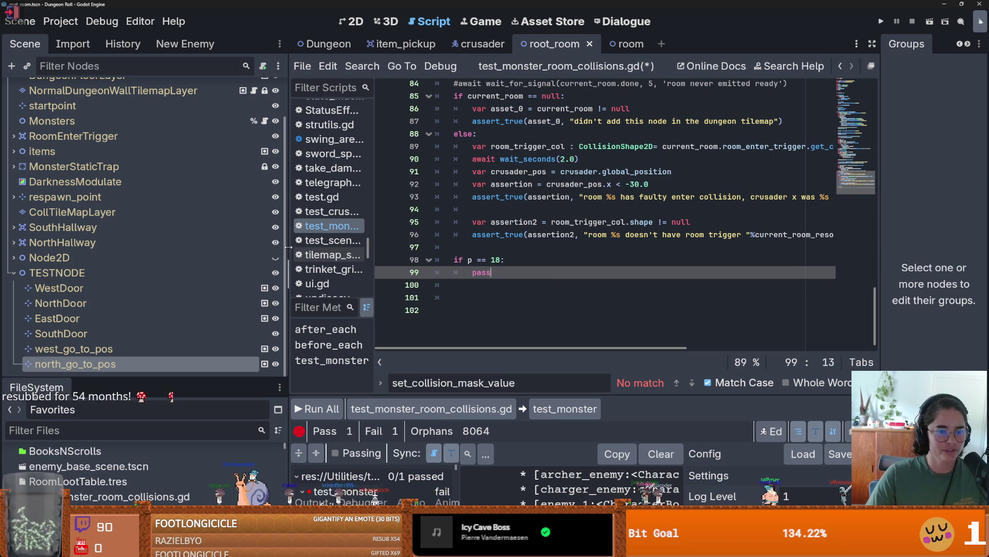
left_click_drag(286, 255, 211, 255)
scroll(457, 244, "up", 8)
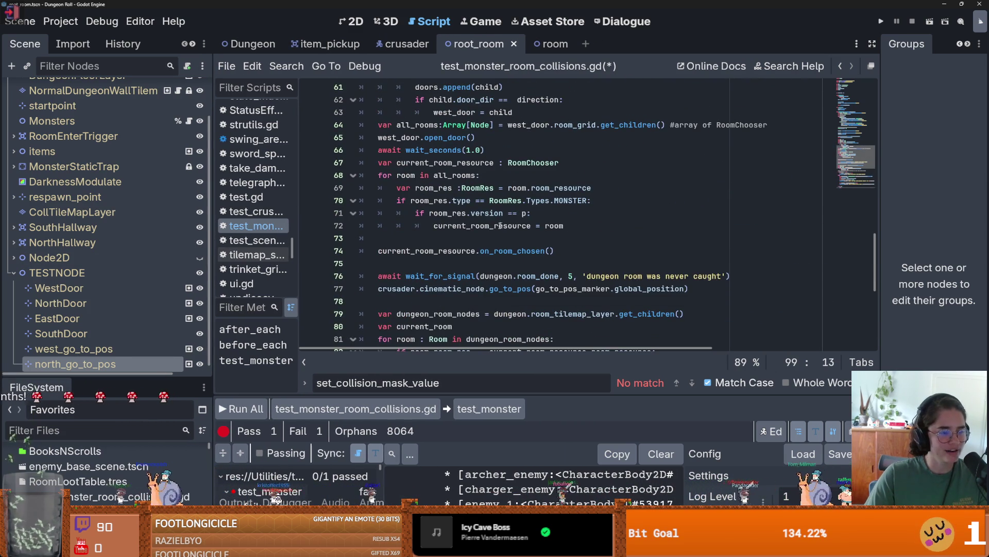
scroll(458, 244, "up", 6)
mouse_move(420, 250)
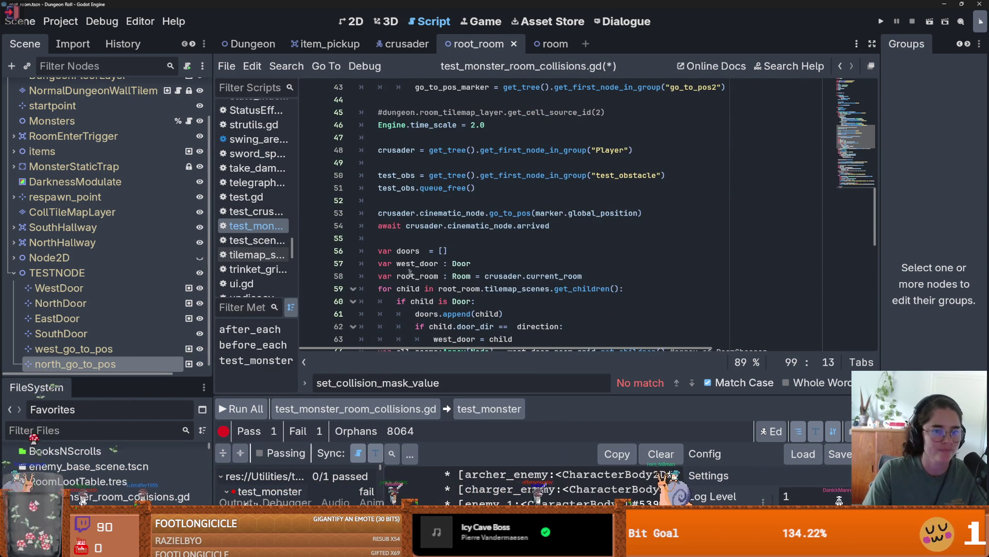
scroll(404, 265, "up", 11)
scroll(441, 300, "down", 10)
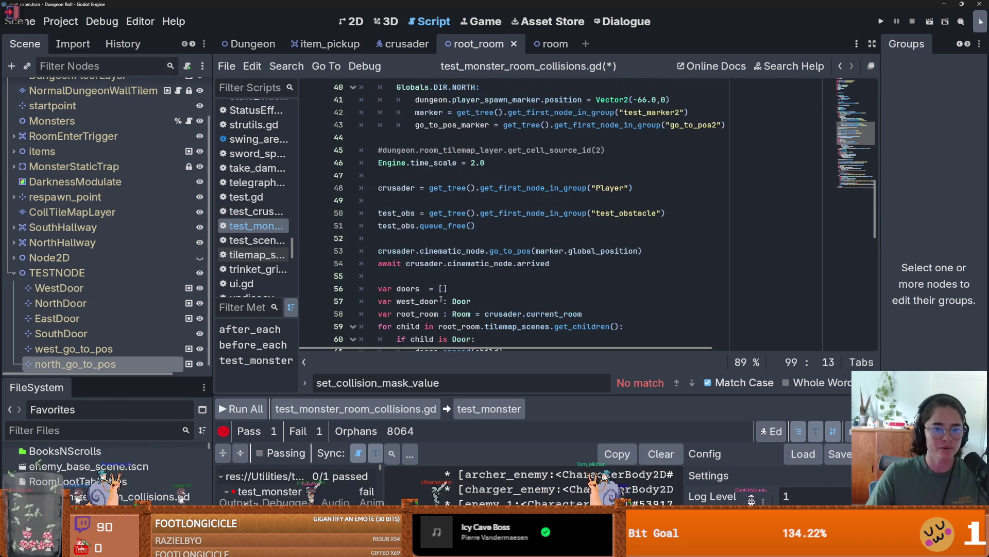
scroll(448, 173, "down", 5)
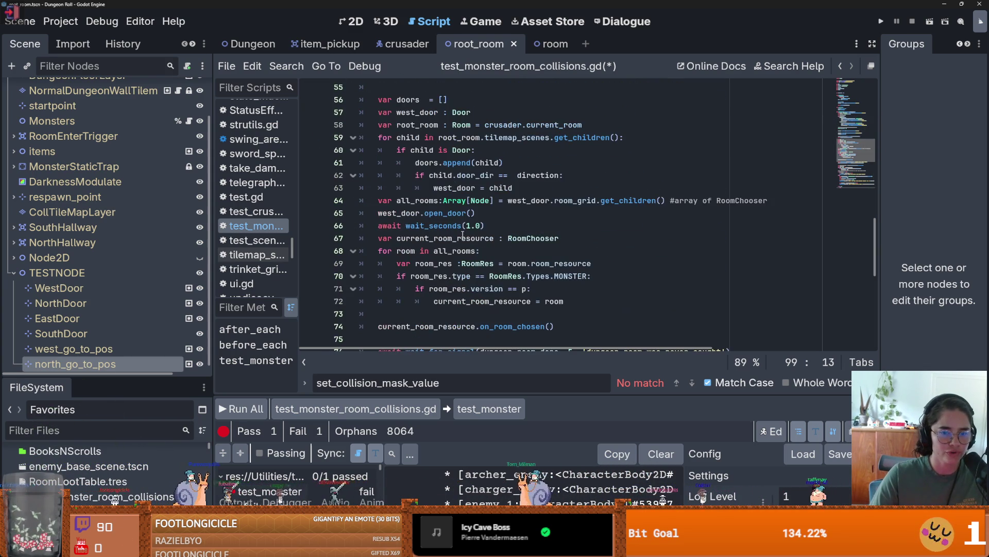
Step: Add a blank line after the west door's open_door() call and save the script
left_click(483, 226)
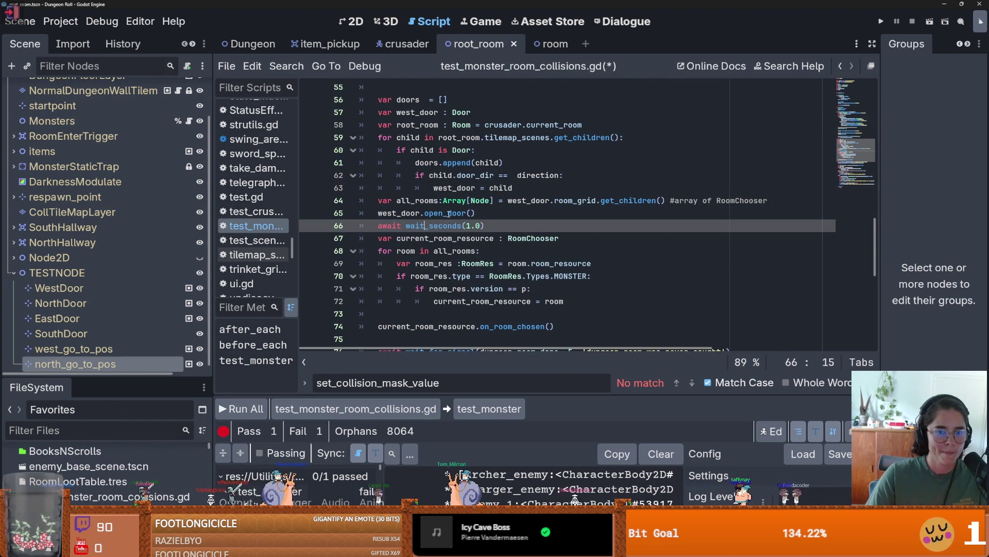
left_click(466, 213)
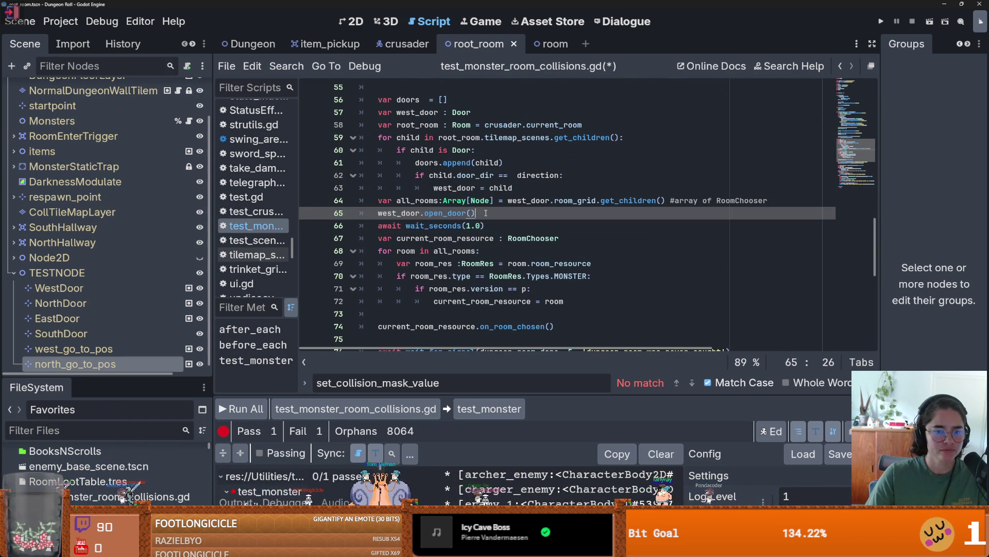
key("Return")
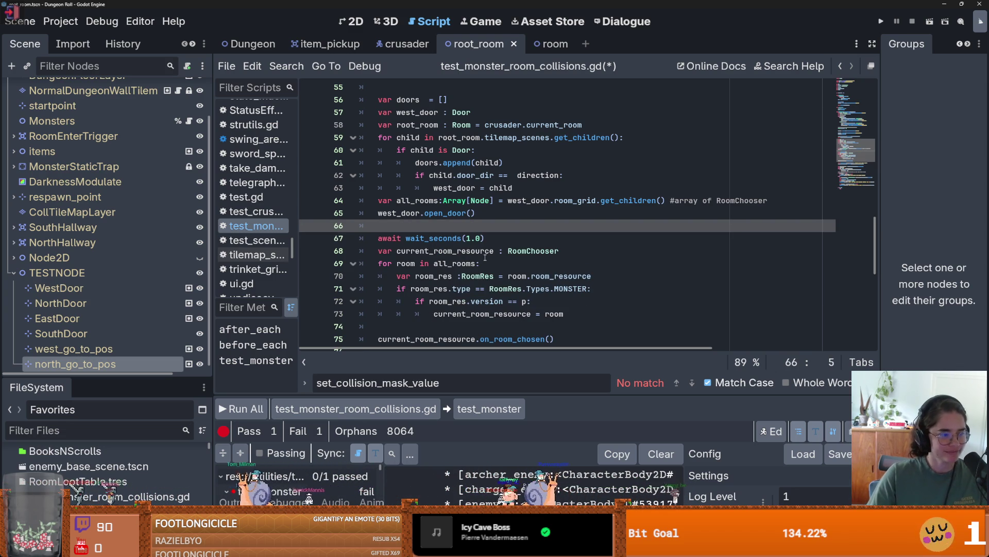
mouse_move(485, 256)
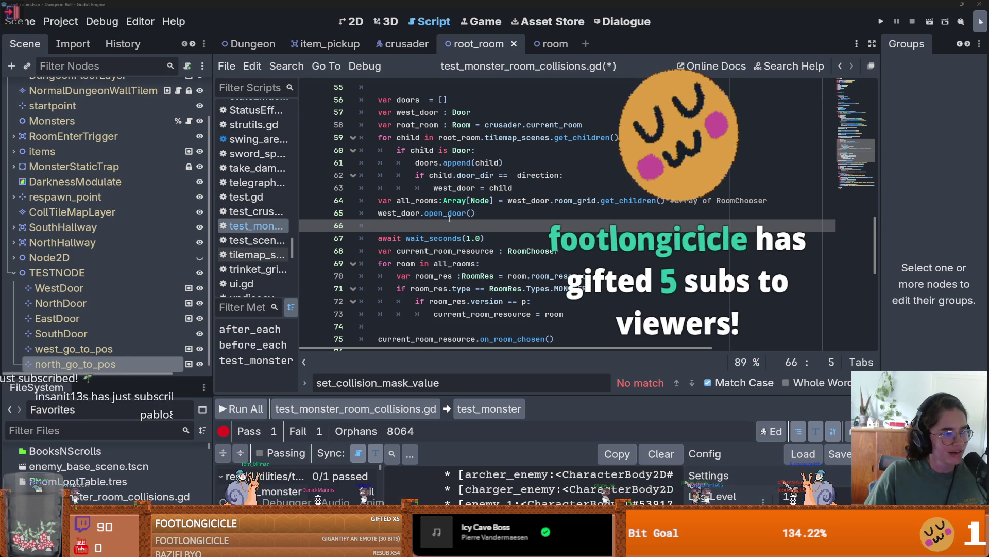
mouse_move(449, 219)
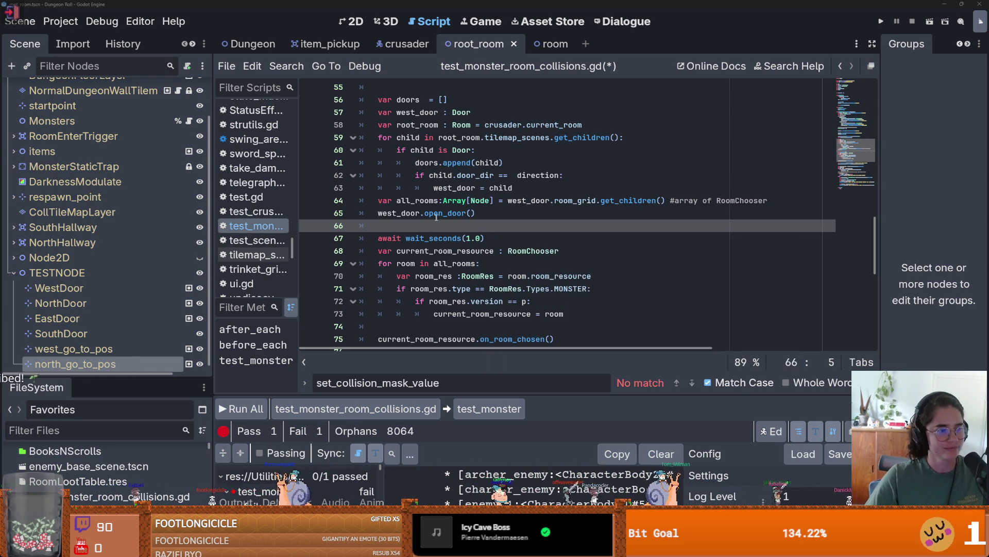
left_click(436, 200)
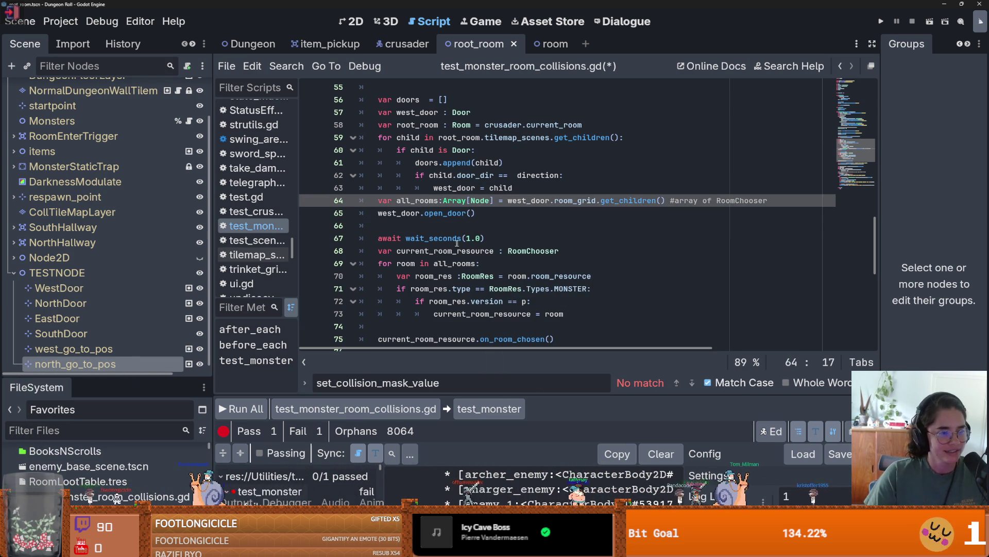
left_click(446, 223)
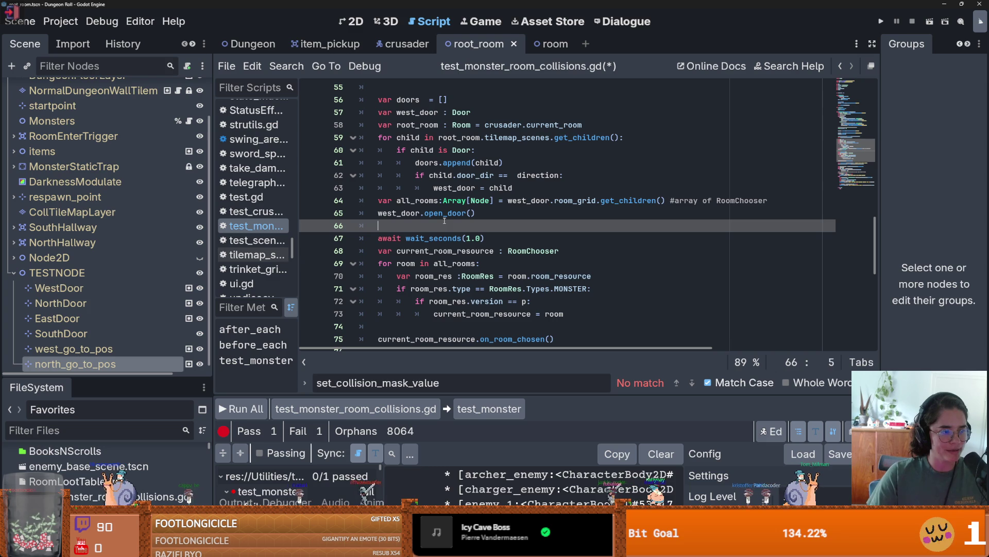
key("ctrl+s")
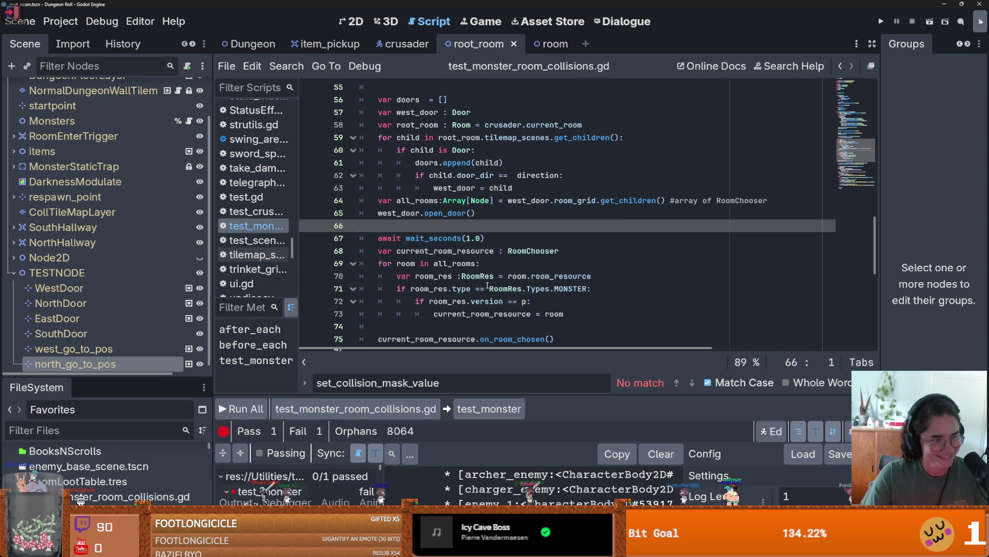
scroll(428, 291, "up", 3)
scroll(436, 284, "up", 6)
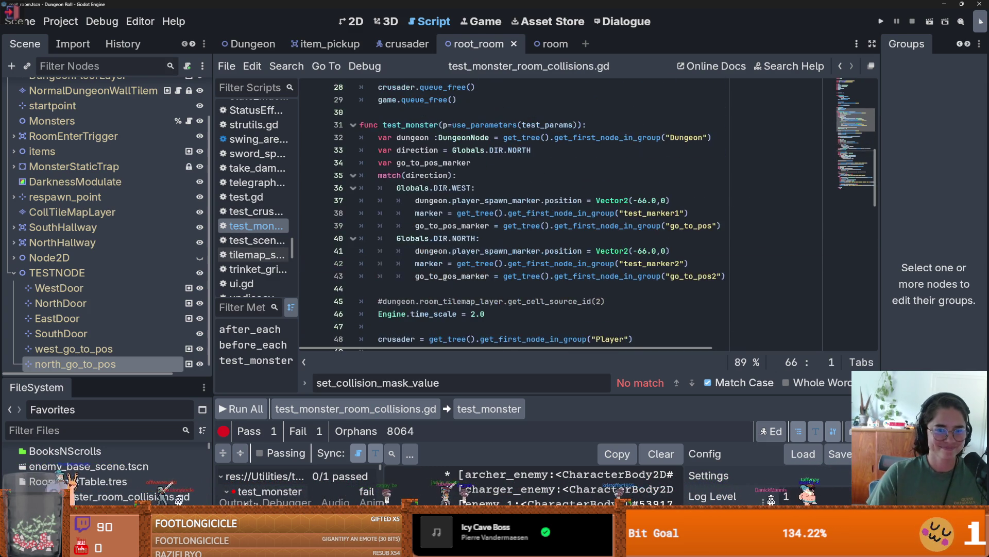
Step: Declare var travel_wait_time = 1.0 below the go_to_pos_marker declaration and copy the assignment
left_click(482, 162)
key("Return")
key("Return")
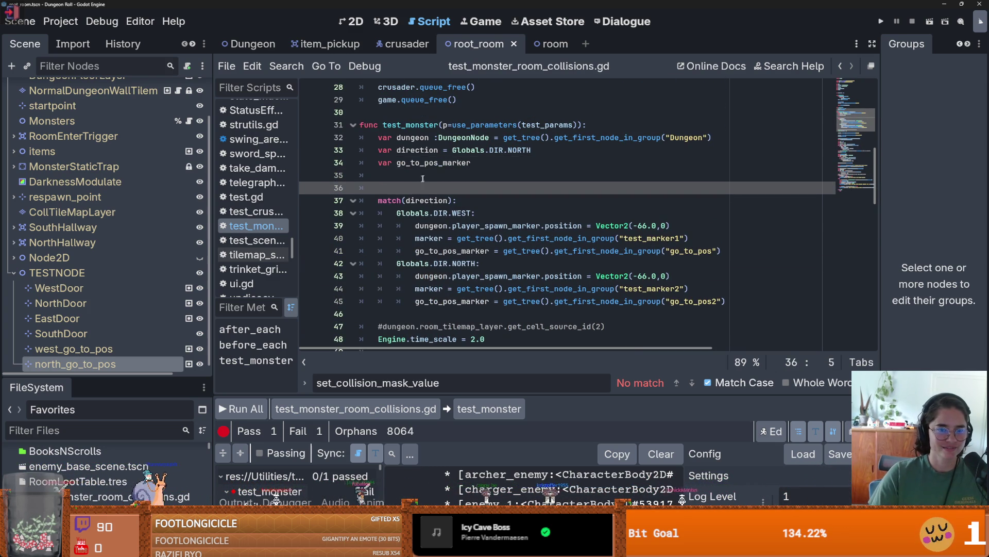
key("Up")
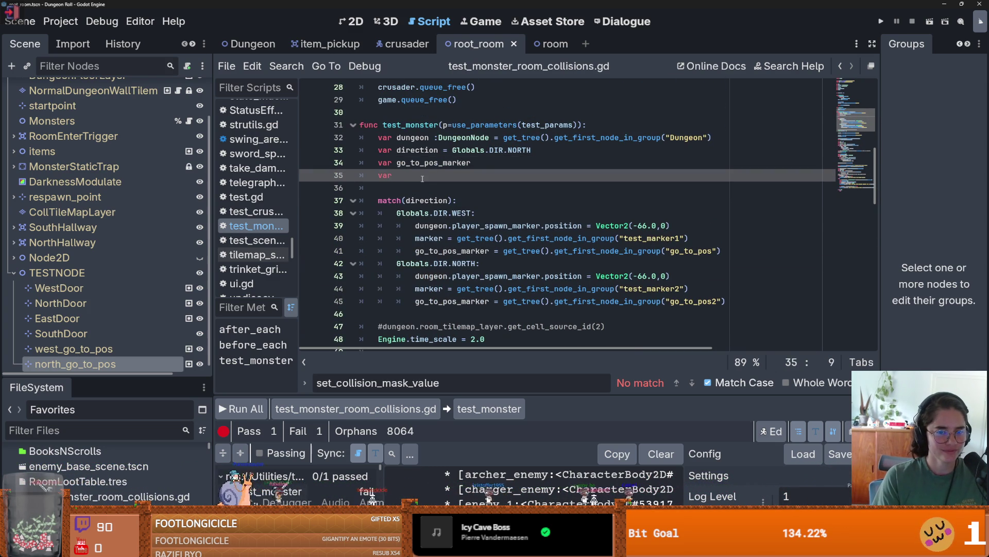
type("travel_wa")
type("it_t")
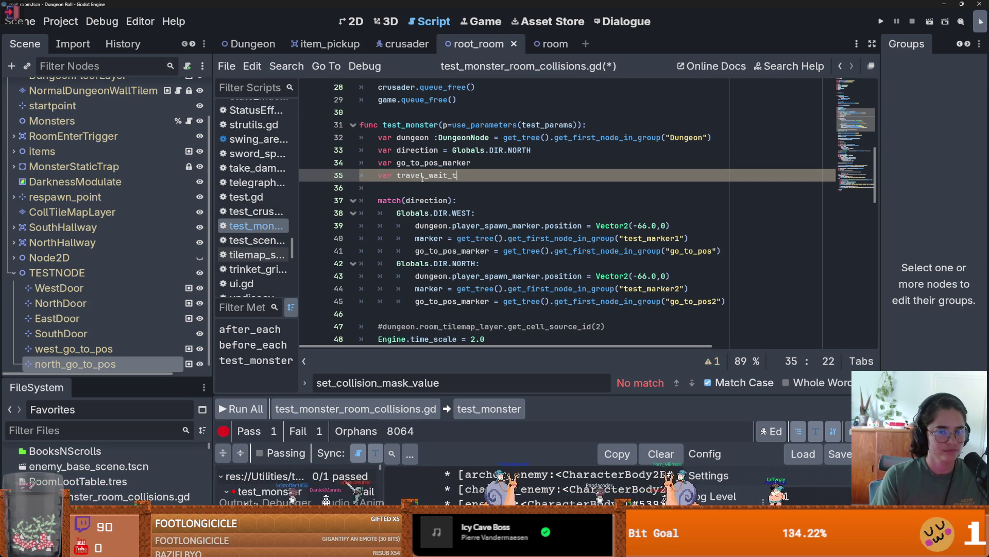
type("1.0")
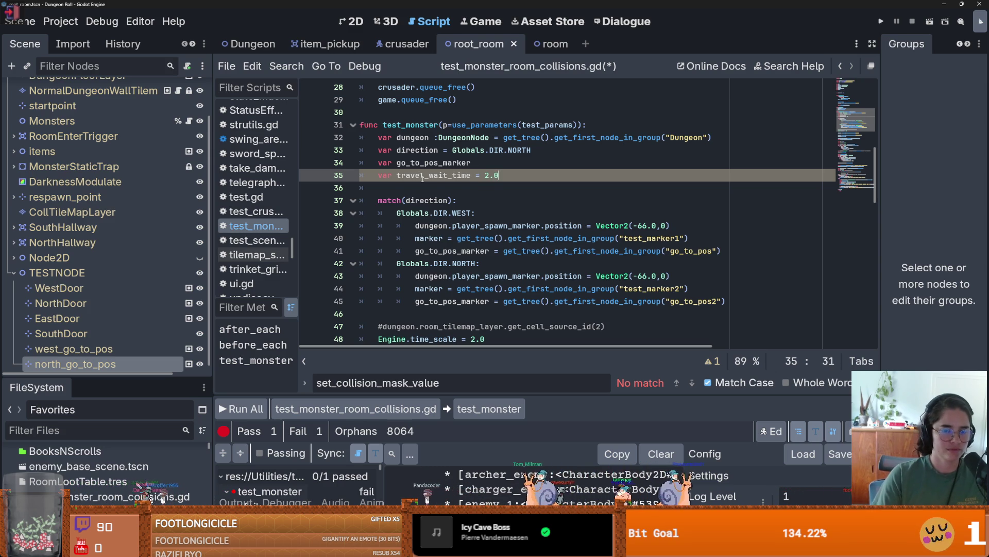
left_click_drag(460, 175, 397, 175)
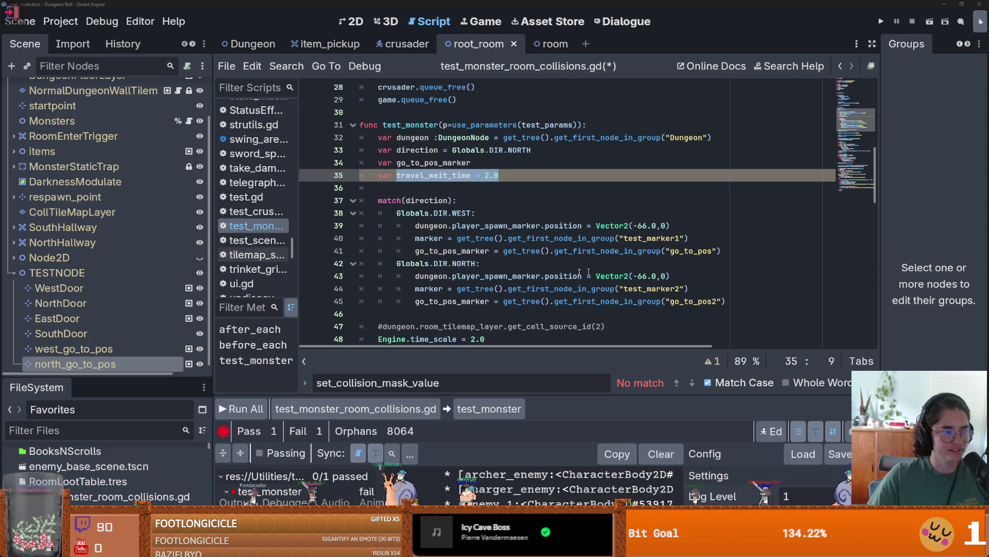
Step: Paste a travel_wait_time assignment into both the WEST and NORTH match cases
left_click(718, 252)
key("Return")
type("travel_wait_time = 2.0")
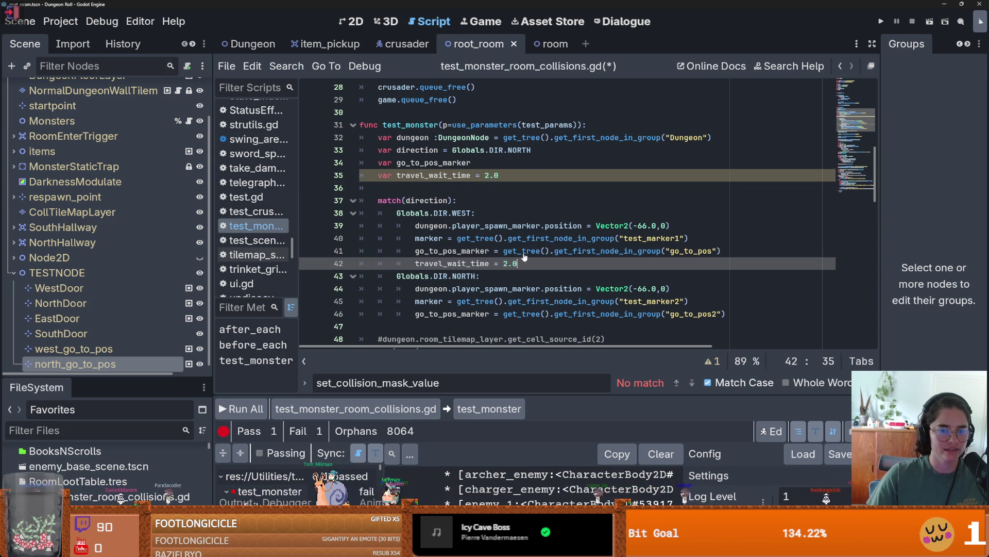
key("Down")
key("Down")
key("Down")
key("End")
key("Return")
type("travel_wait_time = 2.0")
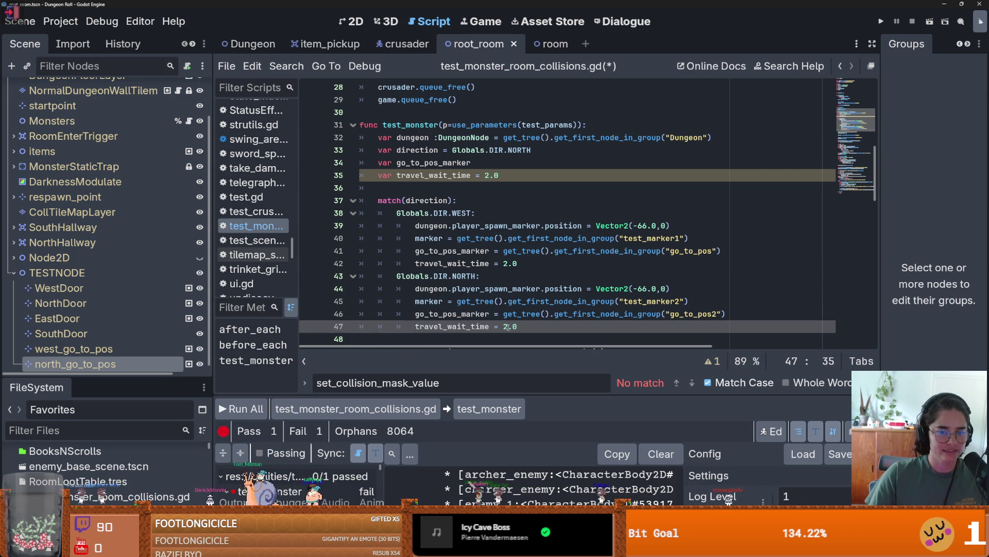
Step: Set the west case's travel_wait_time to 1.0 and save
left_click(471, 175)
scroll(474, 273, "down", 10)
scroll(476, 258, "up", 15)
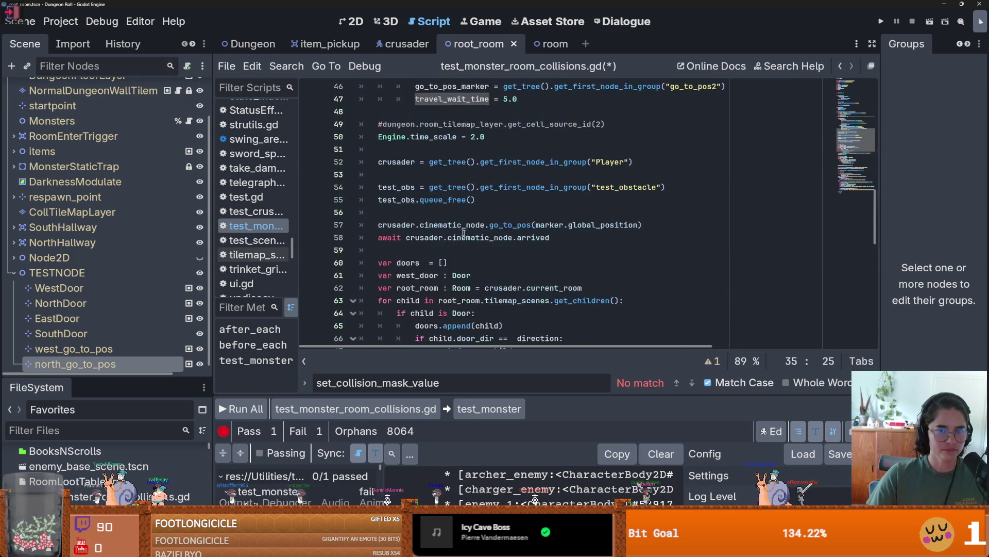
scroll(487, 217, "down", 4)
left_click(488, 175)
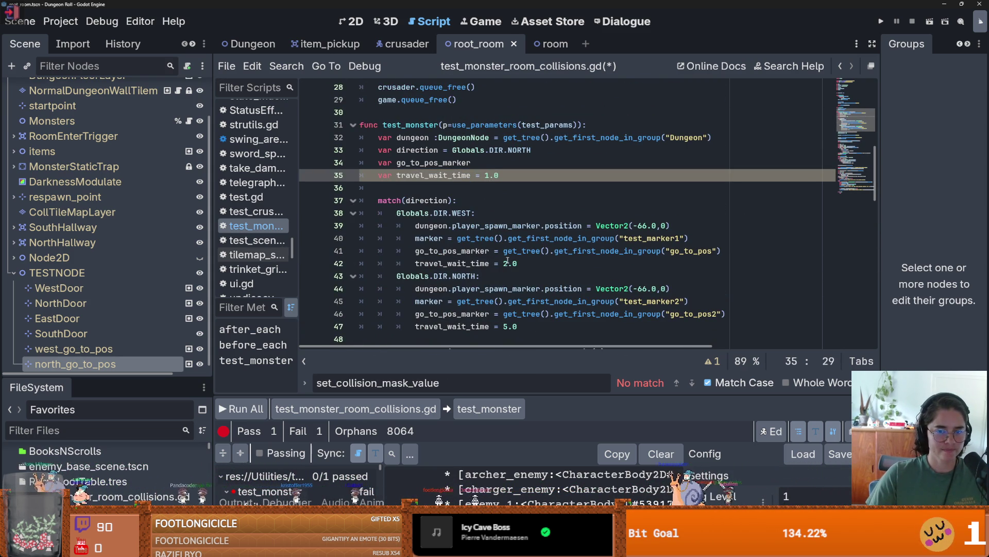
left_click(507, 263)
key("BackSpace")
type("1")
key("ctrl+s")
Step: Replace the fixed door wait value with travel_wait_time and run the test with F5
scroll(454, 258, "down", 13)
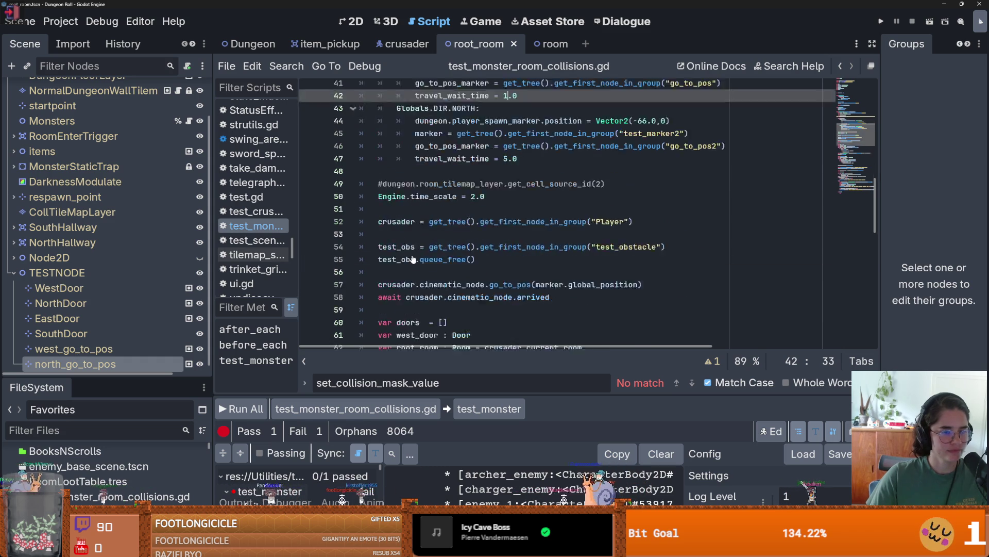
left_click(470, 137)
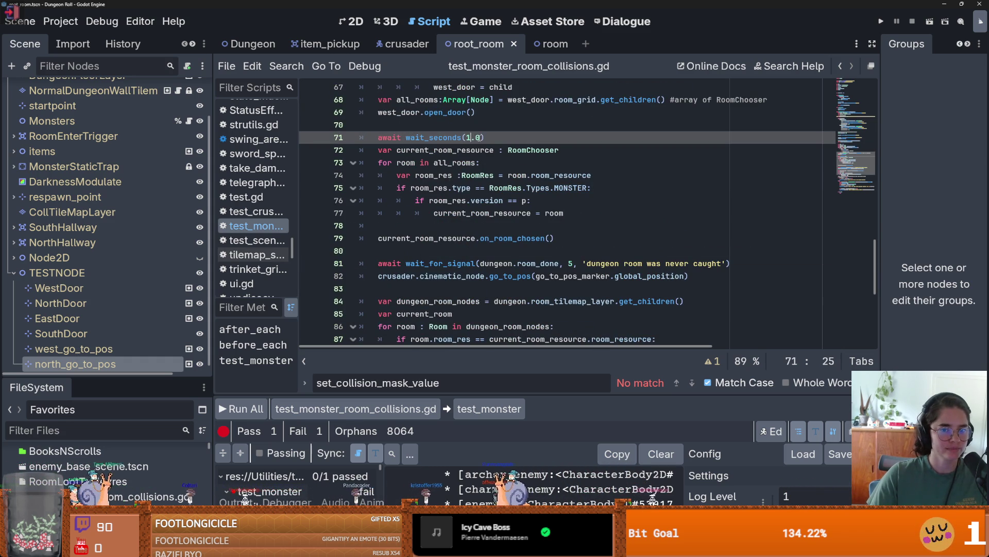
type("travel_wait_time")
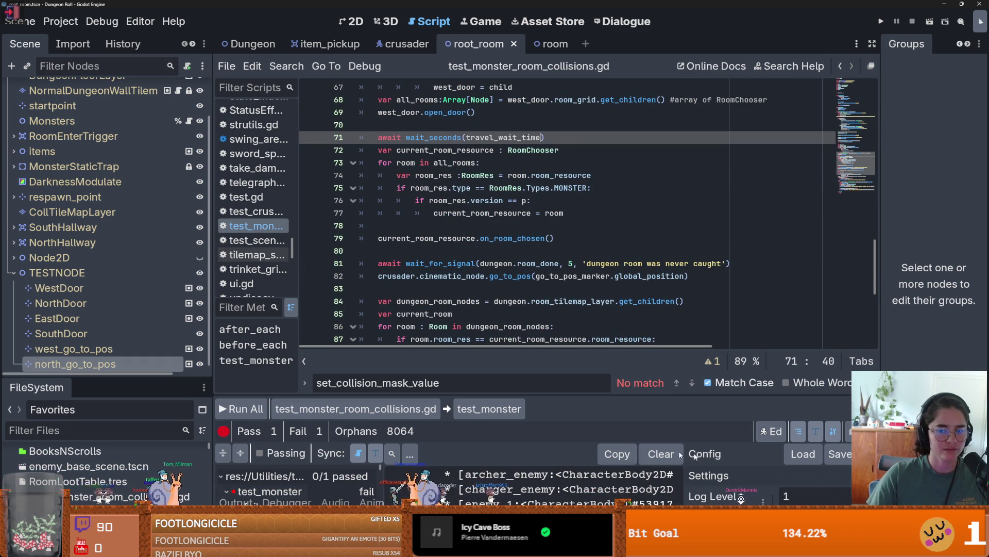
key("F5")
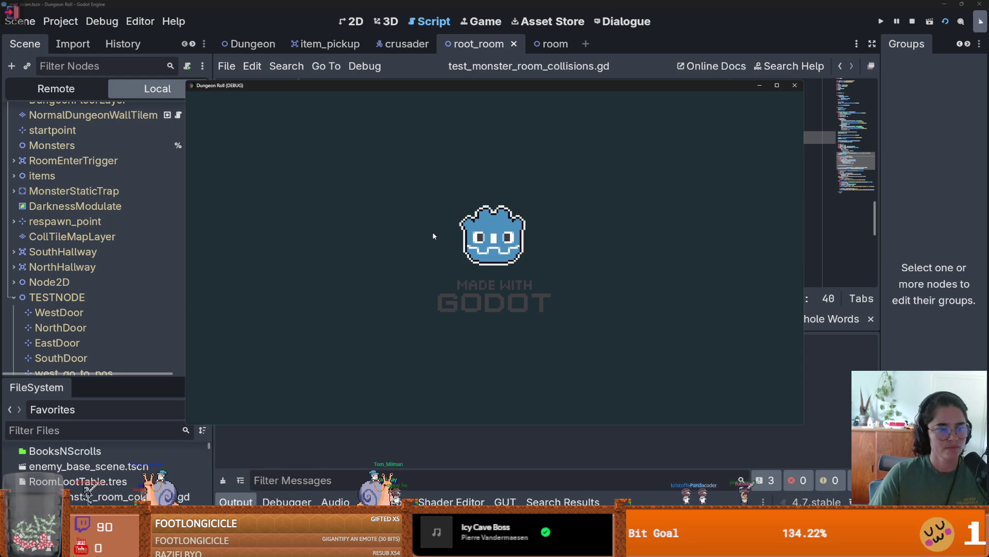
Step: Drag the GUT panel off the game view and collapse it while the test finishes
mouse_move(419, 102)
left_mouse_down()
mouse_move(680, 295)
mouse_move(494, 127)
mouse_move(462, 118)
left_mouse_up()
left_click(485, 413)
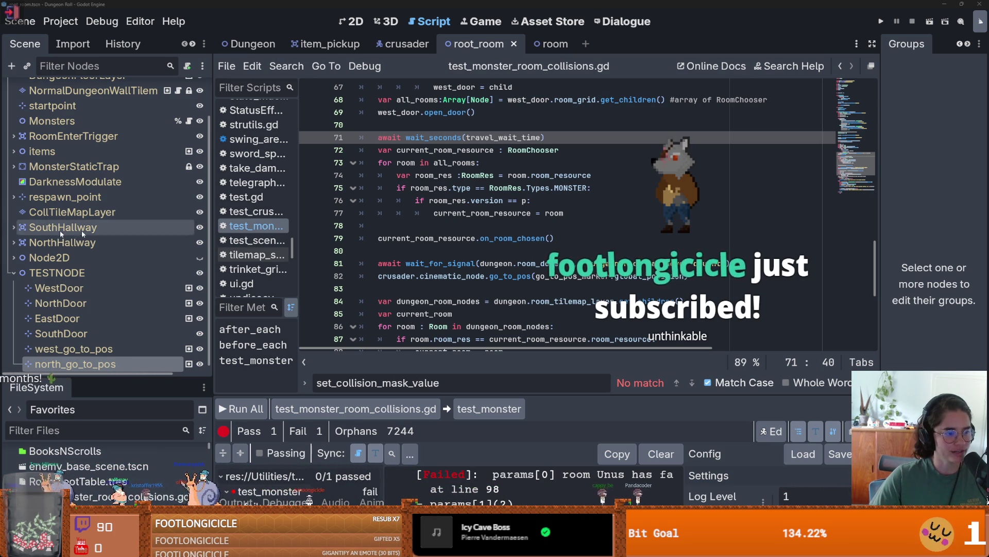
Step: Inspect the room-done signal wait and room resource lines in the test script
left_click(432, 263)
scroll(361, 289, "up", 2)
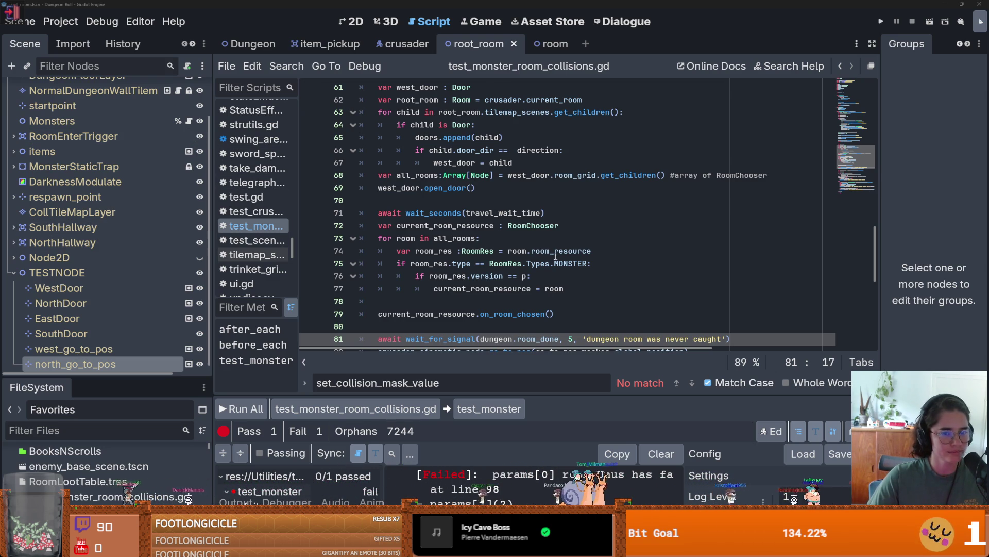
left_click(591, 251)
scroll(485, 268, "down", 2)
scroll(485, 268, "down", 3)
scroll(499, 267, "up", 4)
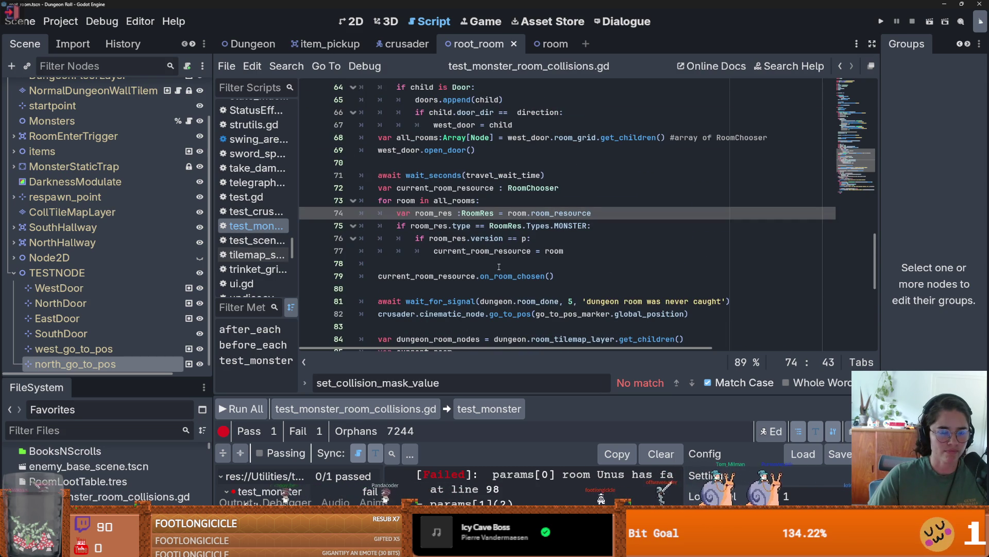
scroll(499, 267, "down", 4)
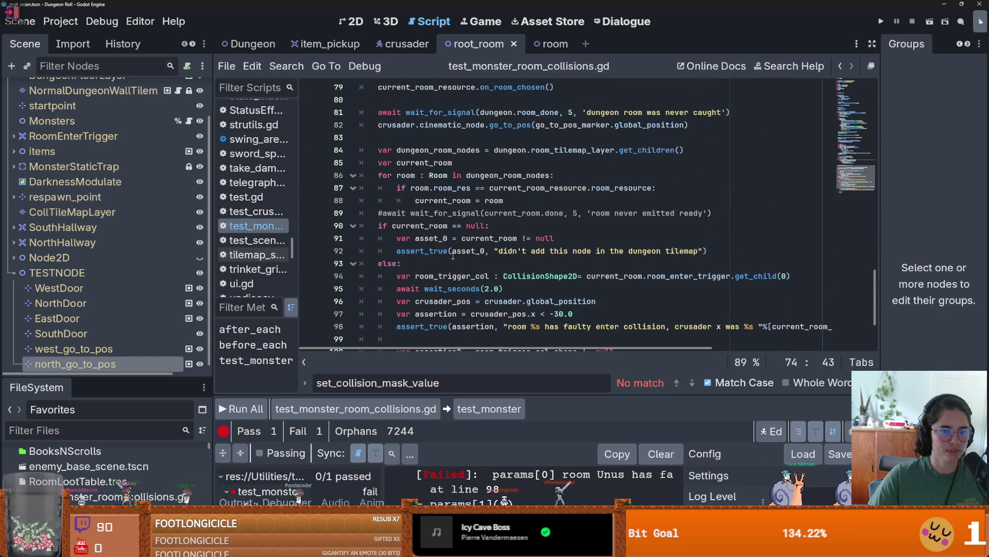
scroll(453, 256, "up", 2)
left_click(403, 187)
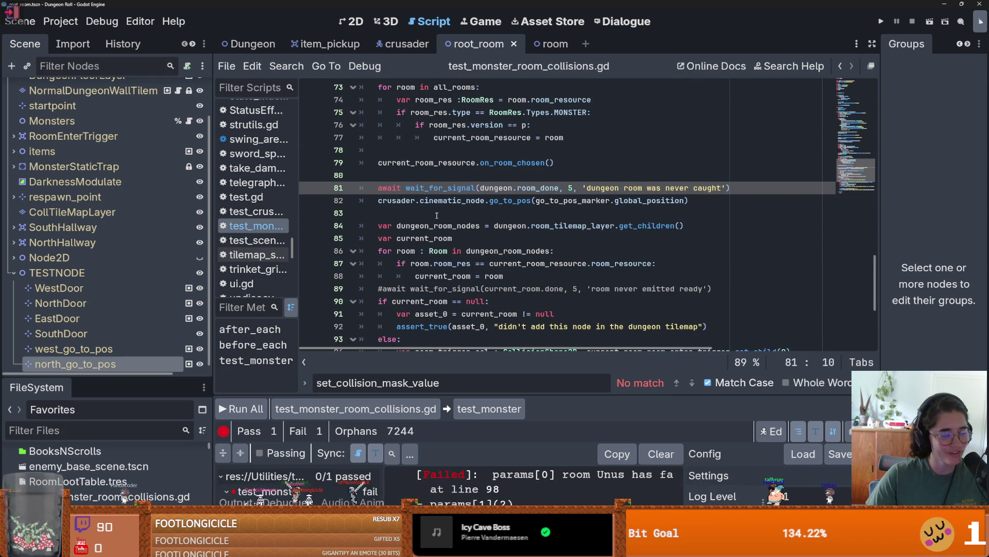
scroll(489, 223, "up", 4)
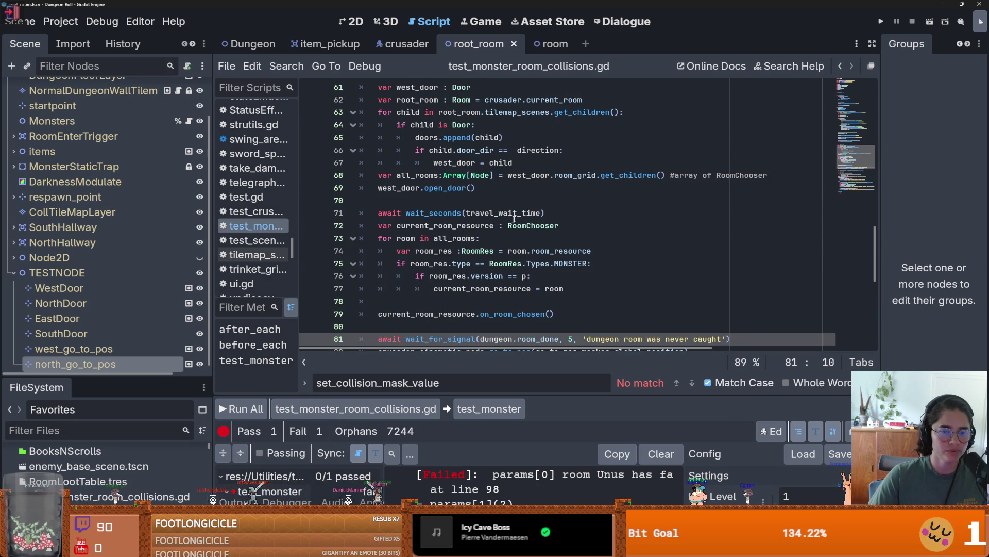
Step: Delete line 71's door wait statement, undo the deletion, and save
left_click_drag(555, 214, 401, 211)
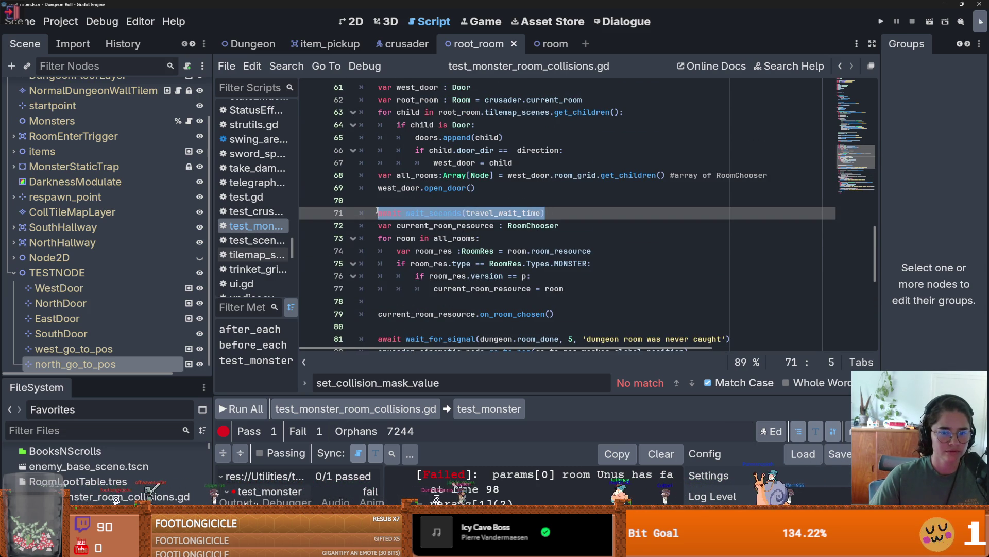
scroll(478, 242, "down", 1)
key("BackSpace")
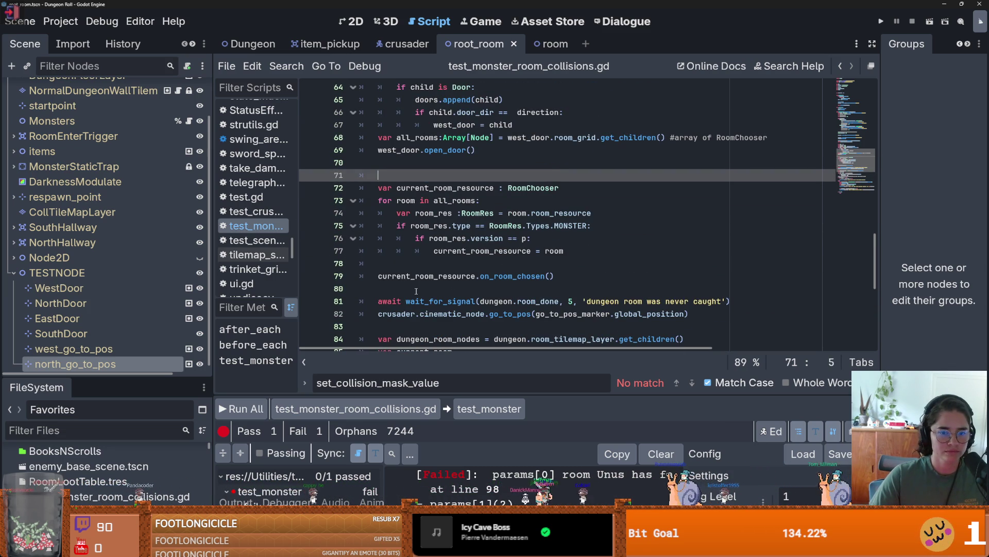
key("ctrl+z")
key("ctrl+s")
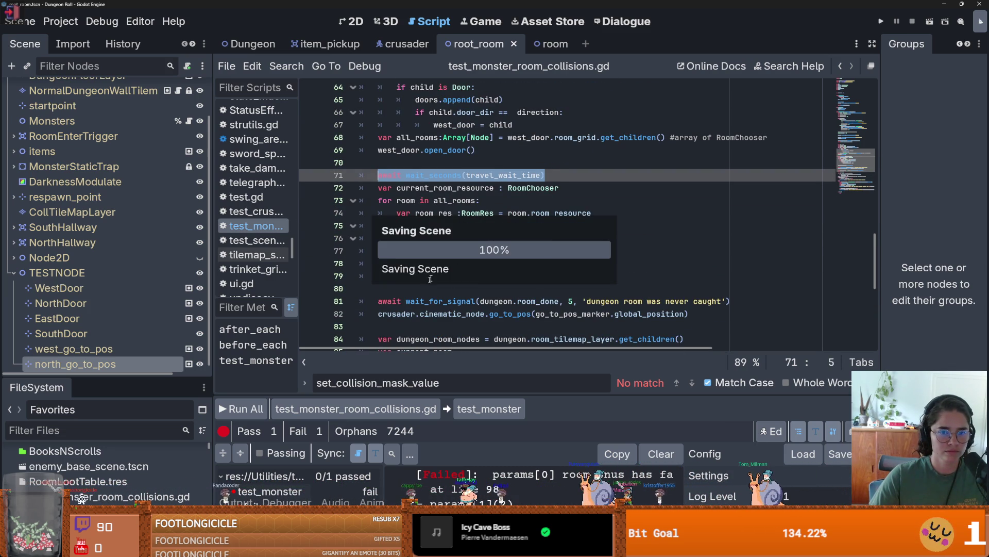
Step: Select the travel_wait_time argument and the word dungeon in the failure message
double_click(502, 175)
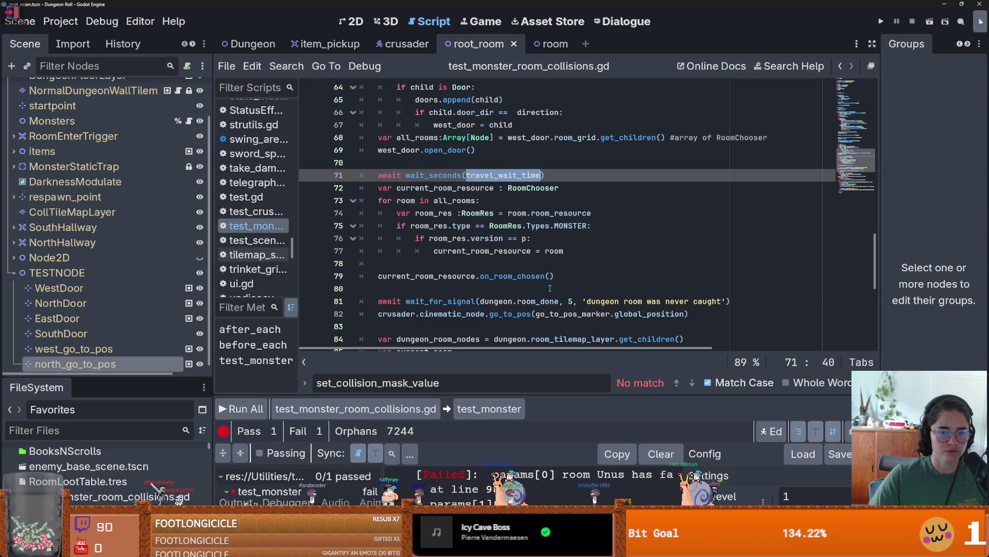
scroll(521, 306, "down", 2)
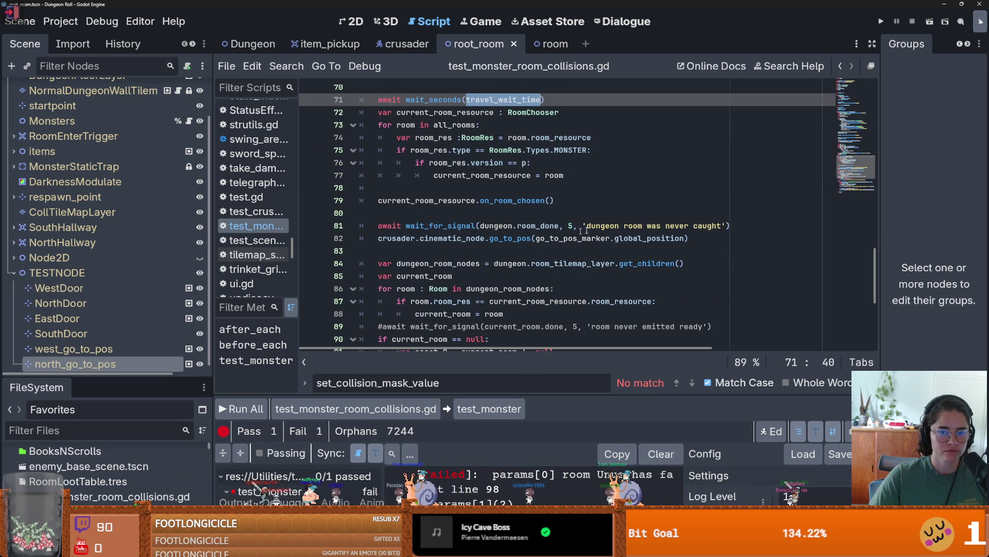
double_click(602, 226)
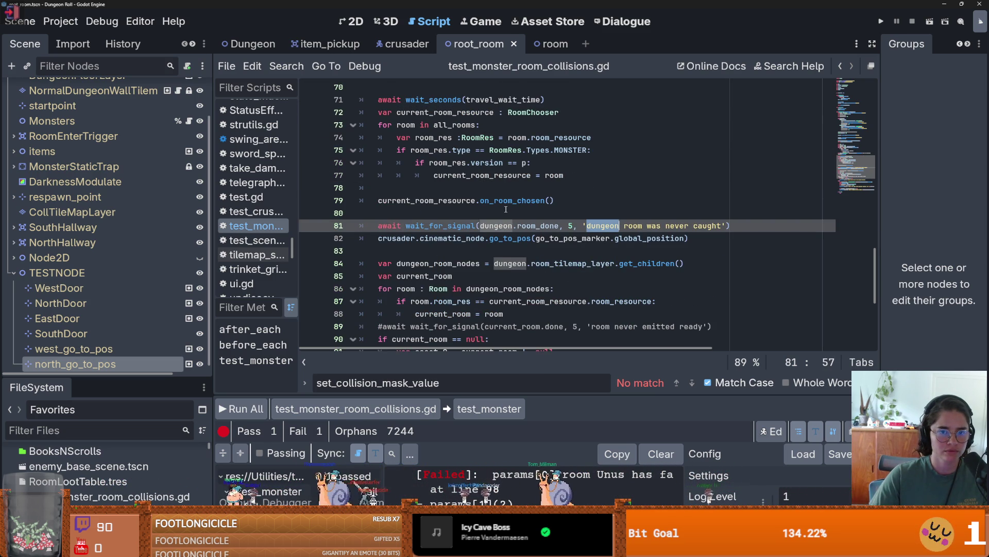
scroll(490, 217, "up", 1)
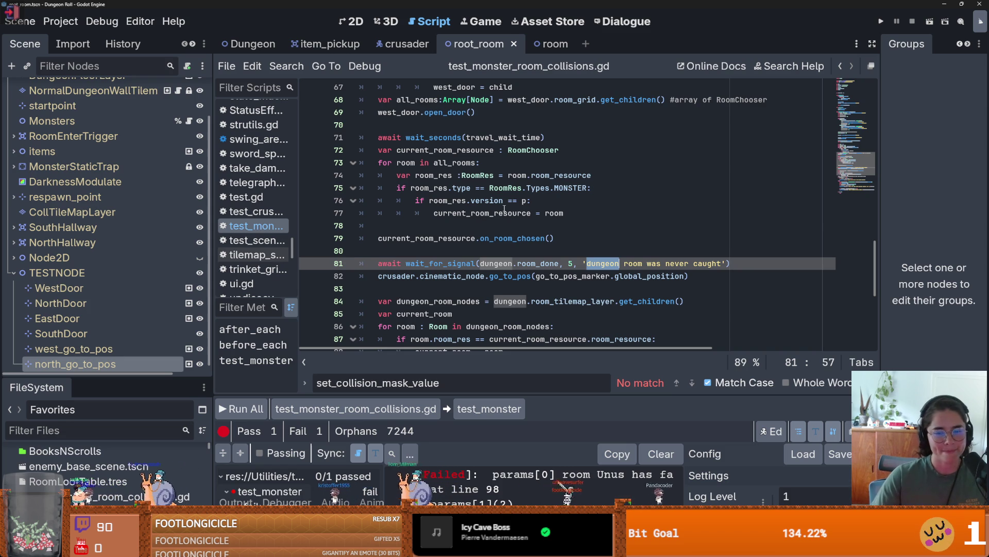
mouse_move(505, 209)
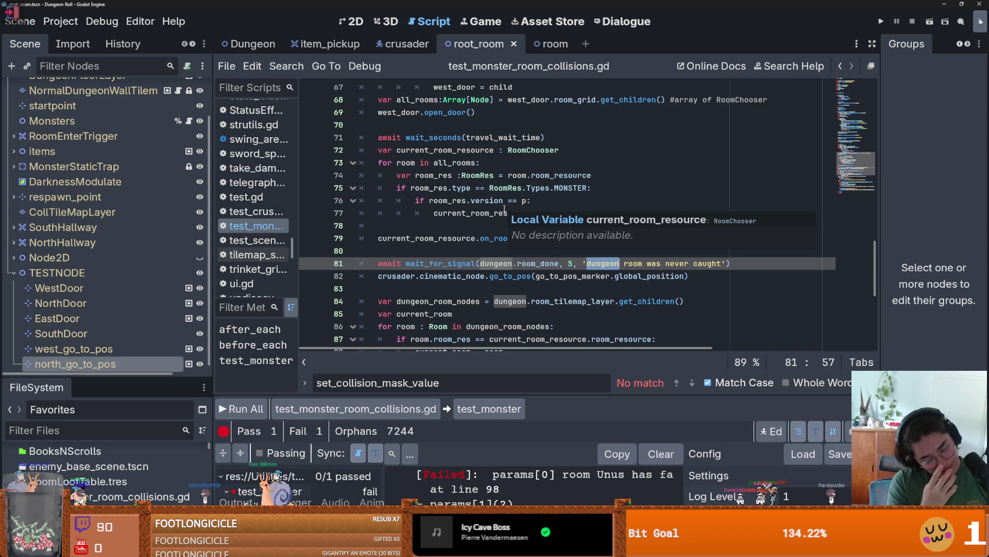
Step: Look up the on_room_chosen definition, then return and select line 71's travel wait line
left_click(458, 189)
left_click_drag(545, 137, 378, 137)
left_click(510, 238, "ctrl")
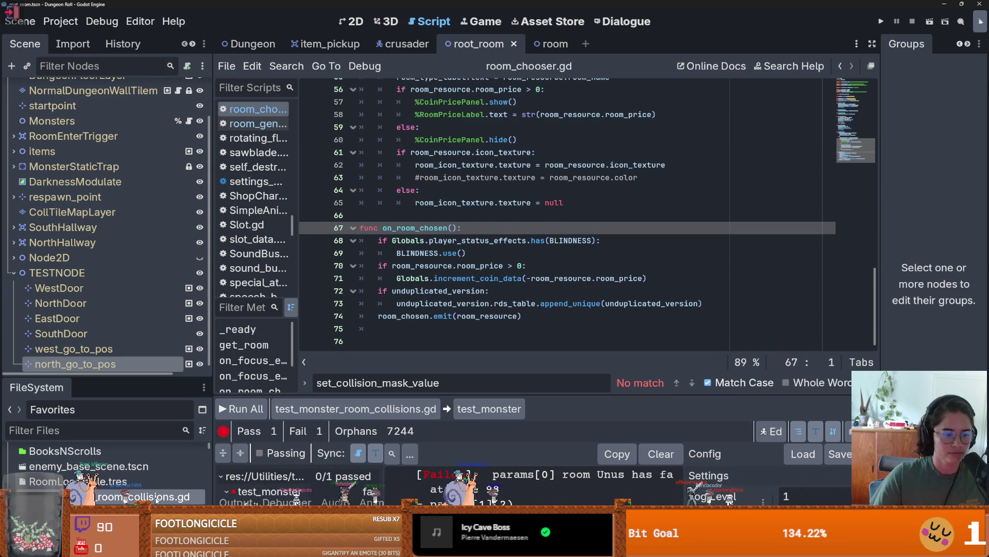
key("alt+Left")
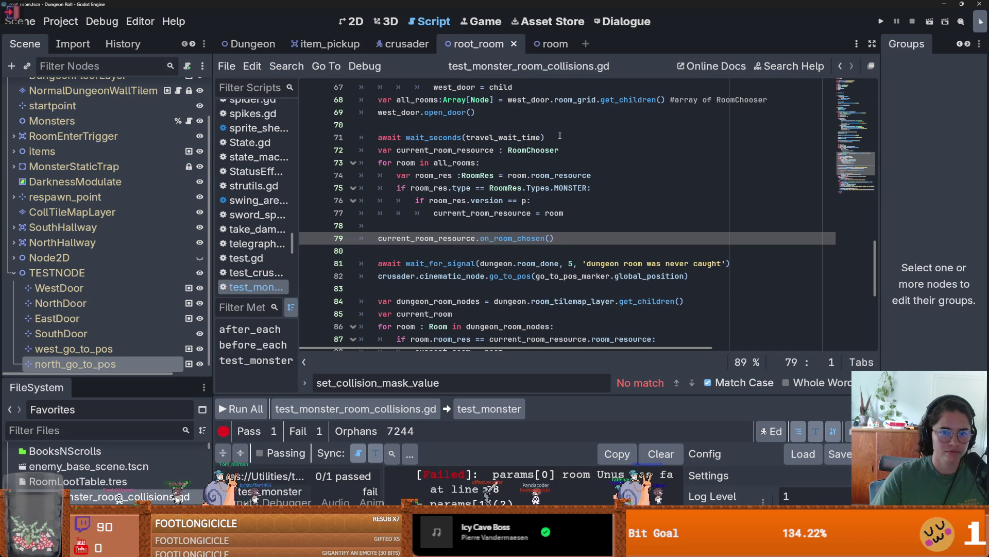
left_click_drag(546, 137, 362, 138)
key("ctrl+c")
Step: Remove line 71's travel wait statement and save
key("BackSpace")
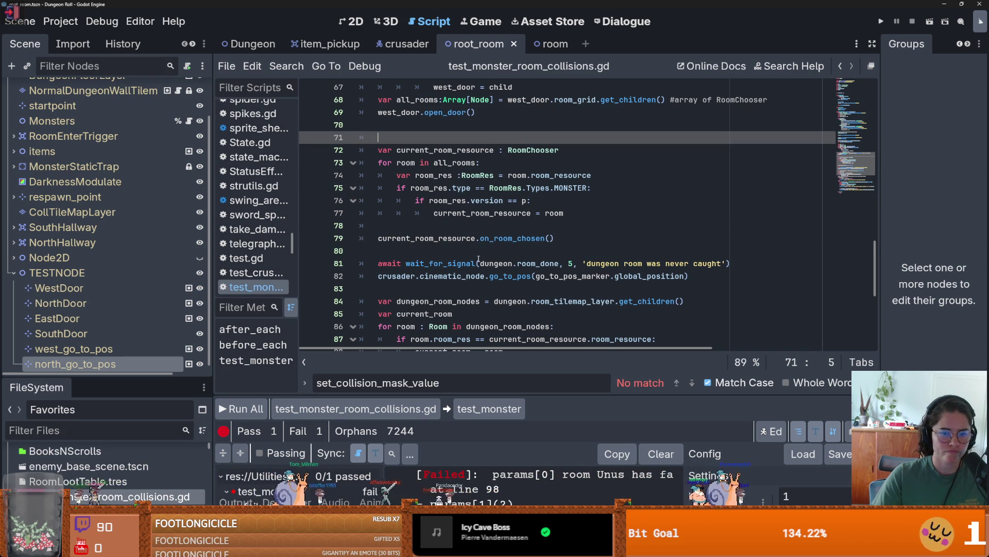
scroll(475, 257, "down", 1)
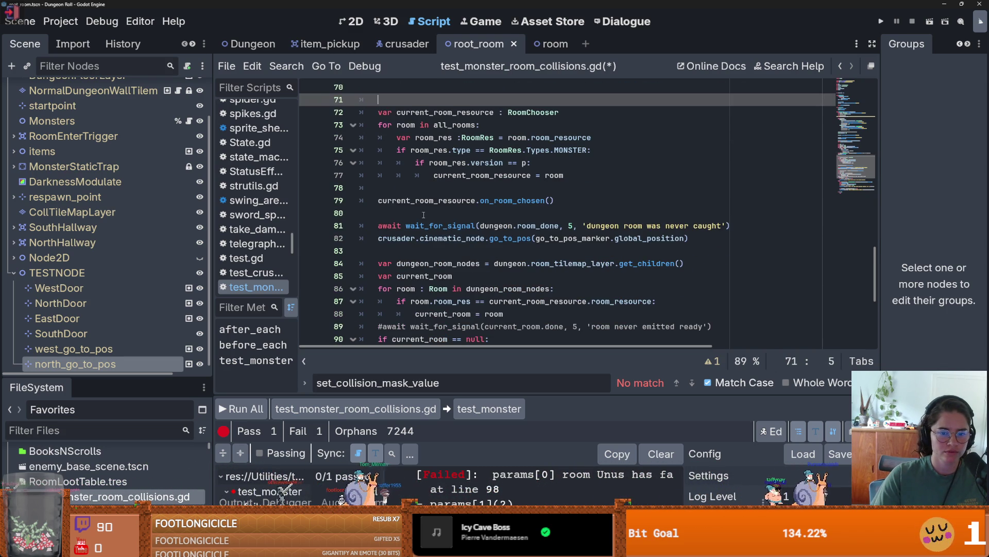
scroll(426, 225, "down", 1)
scroll(426, 225, "down", 3)
key("ctrl+s")
scroll(452, 247, "up", 3)
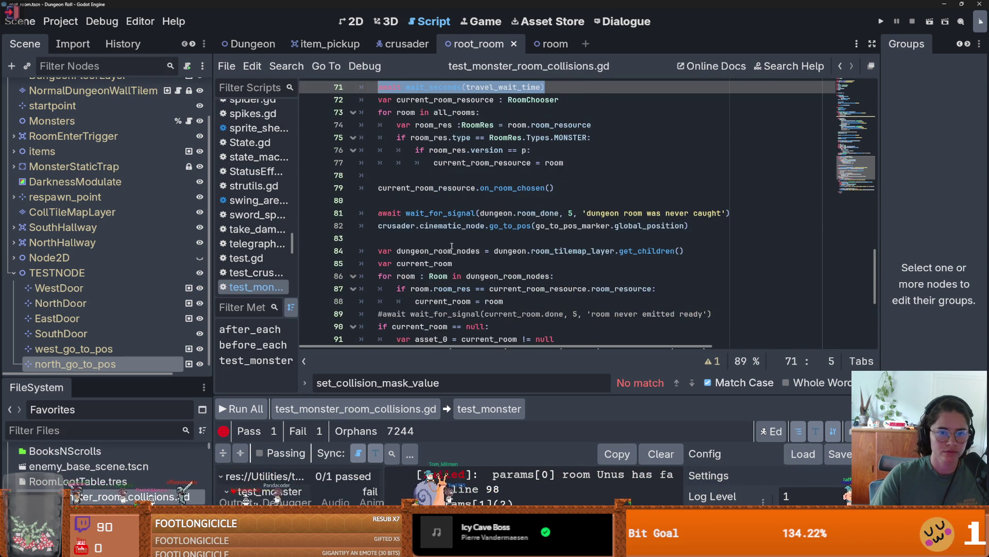
scroll(452, 244, "down", 1)
scroll(467, 170, "up", 2)
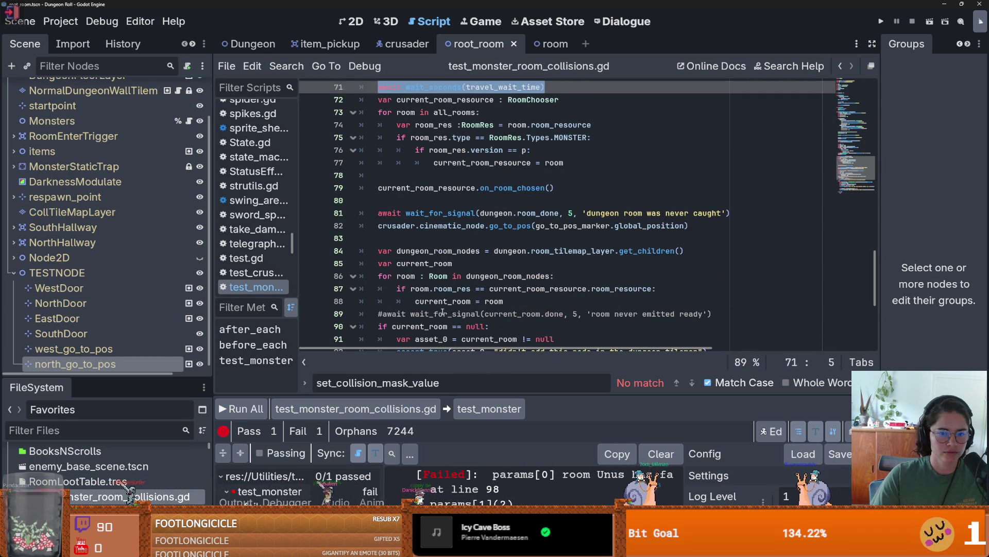
scroll(424, 285, "down", 1)
Step: Replace line 95's 2.0 wait time with travel_wait_time
double_click(446, 277)
scroll(464, 286, "down", 2)
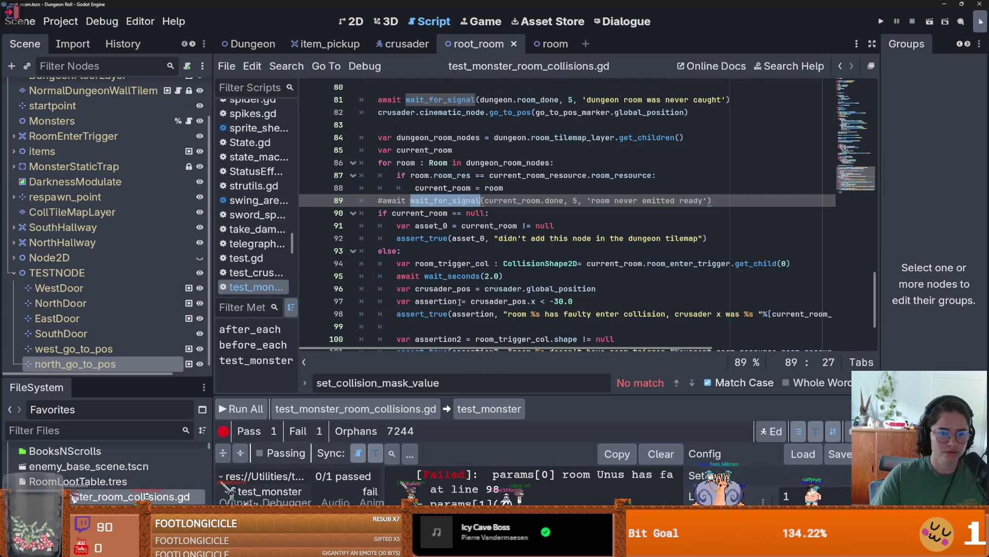
double_click(491, 276)
key("ctrl+v")
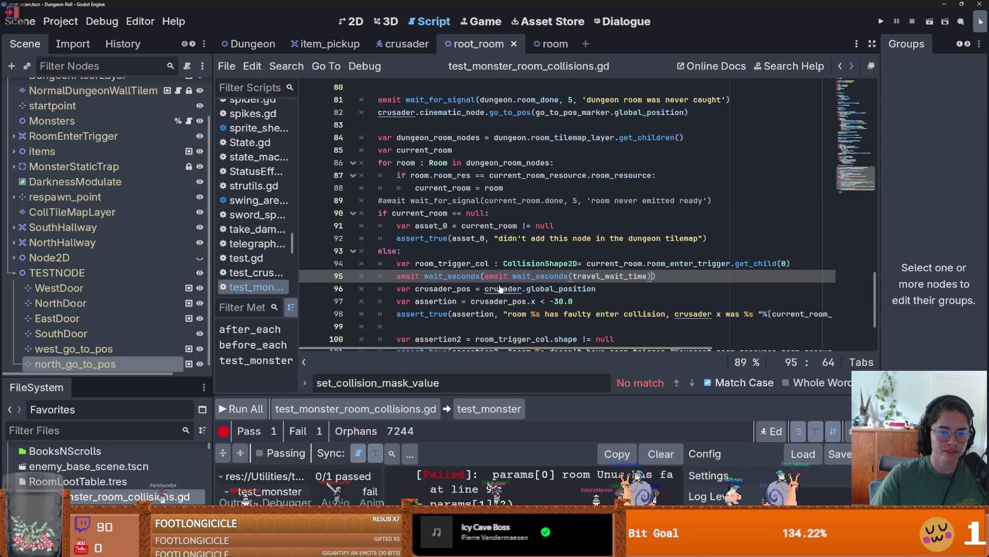
key("ctrl+z")
type("tra")
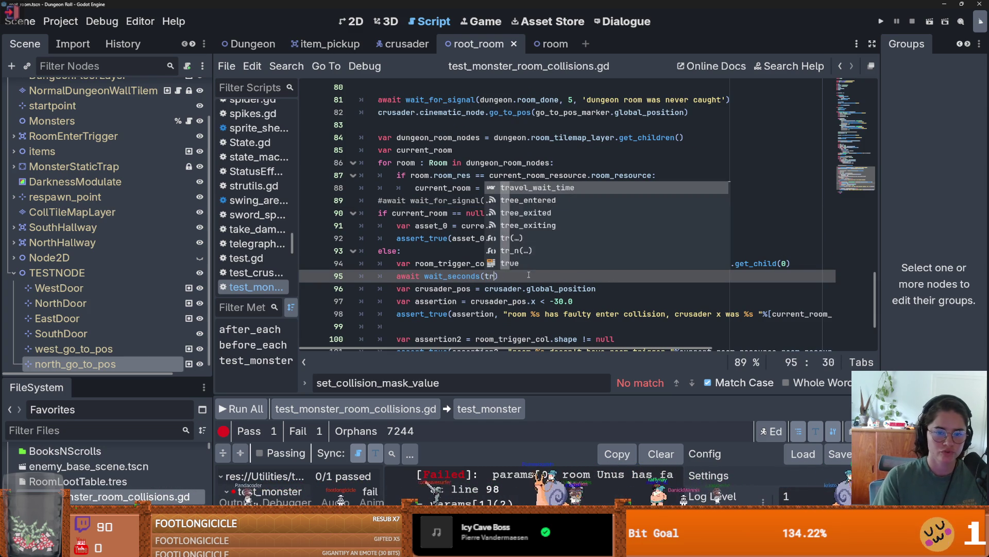
key("Return")
Step: Change line 71's wait back to a fixed wait_seconds(1.0) and save
scroll(507, 206, "up", 3)
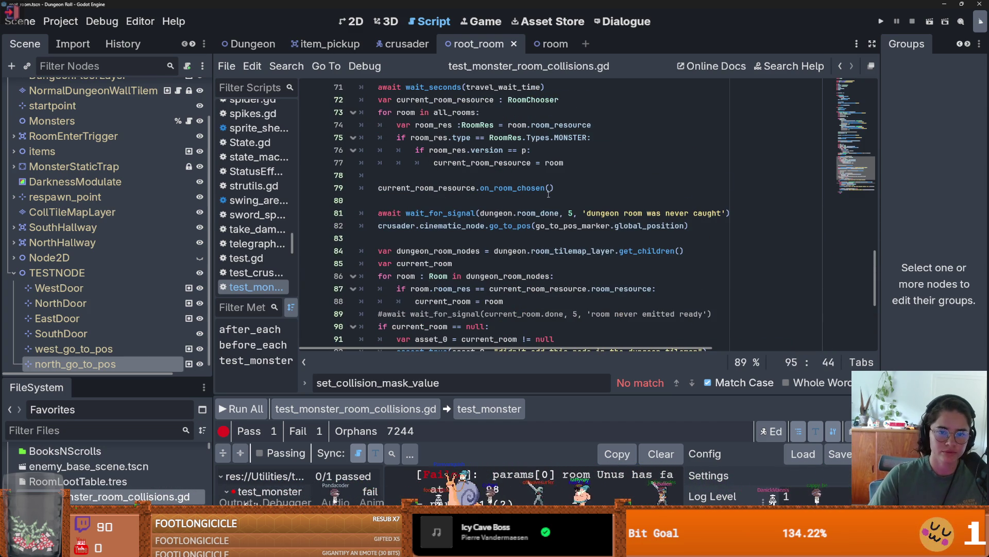
scroll(508, 207, "up", 1)
scroll(523, 207, "up", 1)
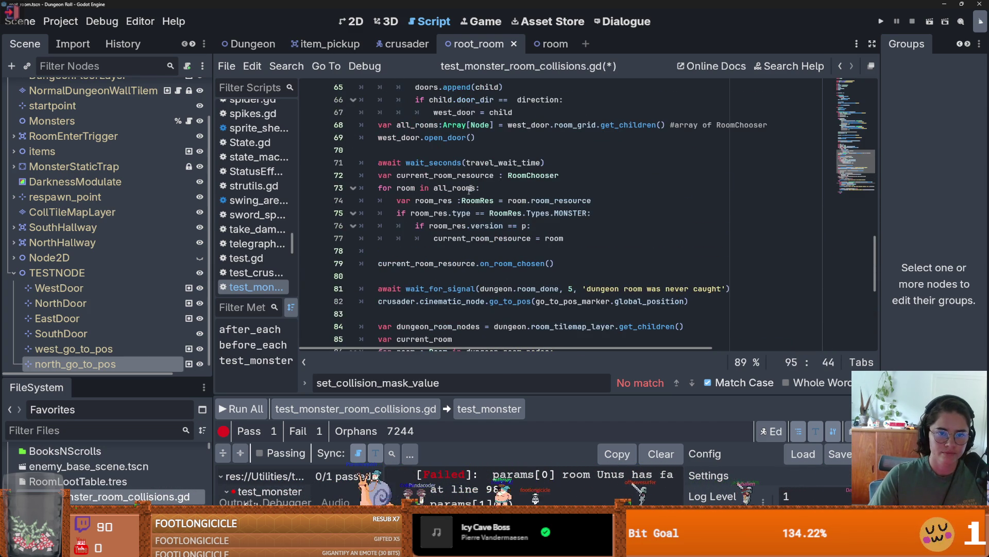
double_click(517, 162)
type("1")
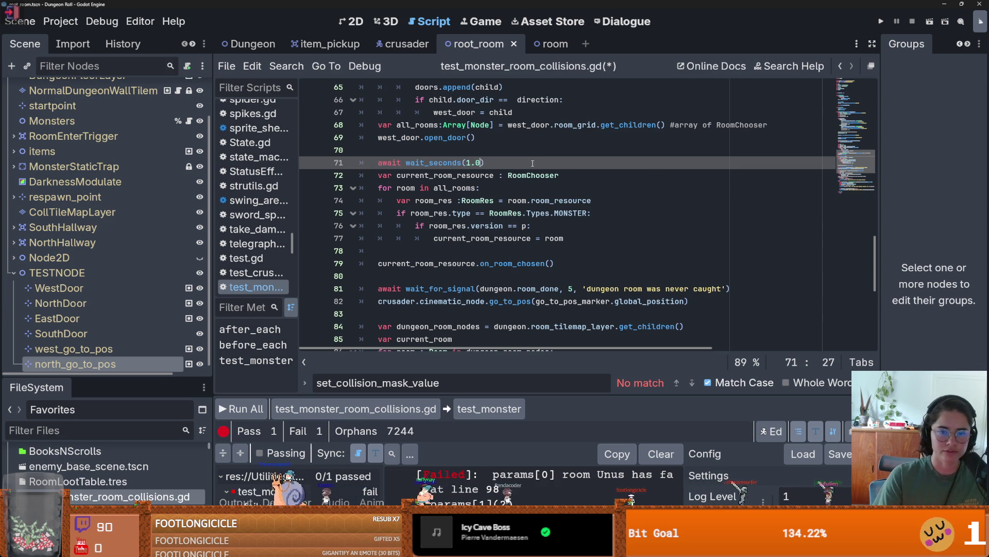
key("ctrl+s")
Step: Delete the 1 from the default travel_wait_time value on line 35
scroll(444, 182, "up", 10)
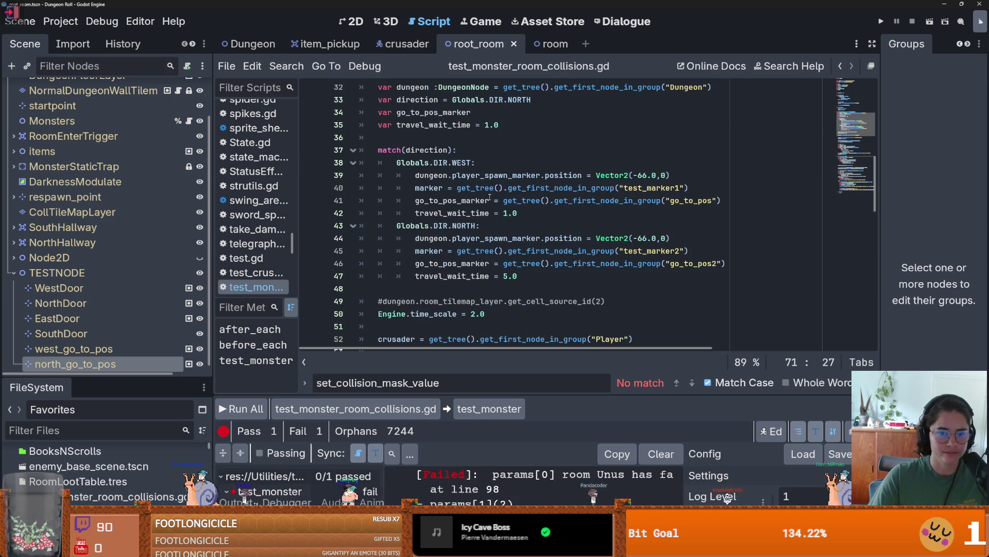
left_click(507, 212)
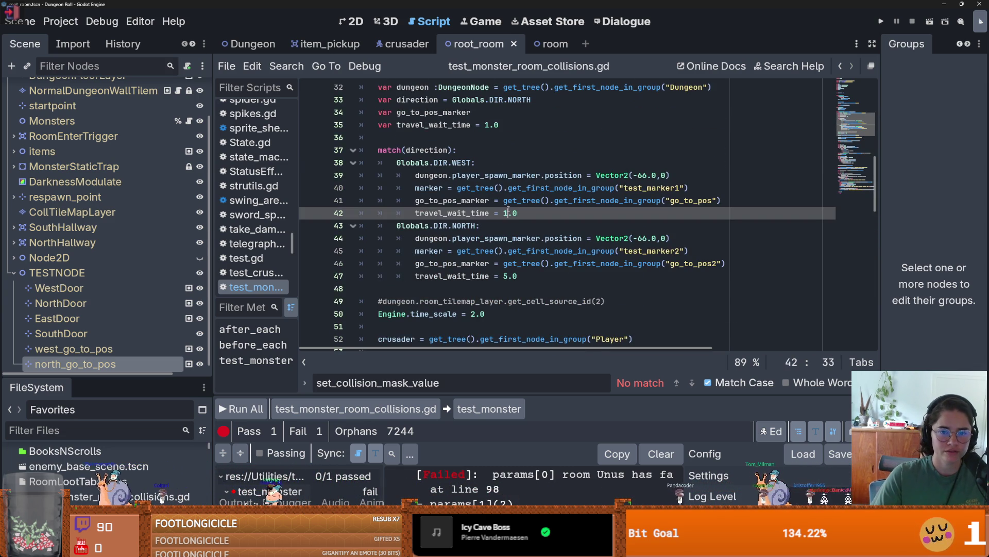
type("2")
left_click(488, 124)
key("BackSpace")
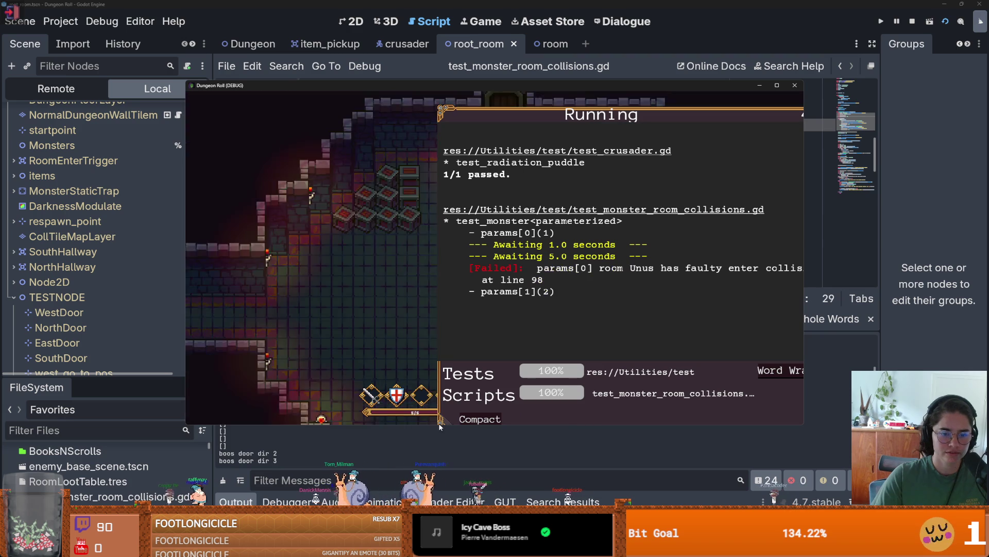
Step: Bring the full GUT results panel into view and close the running game window
left_click_drag(630, 123, 518, 110)
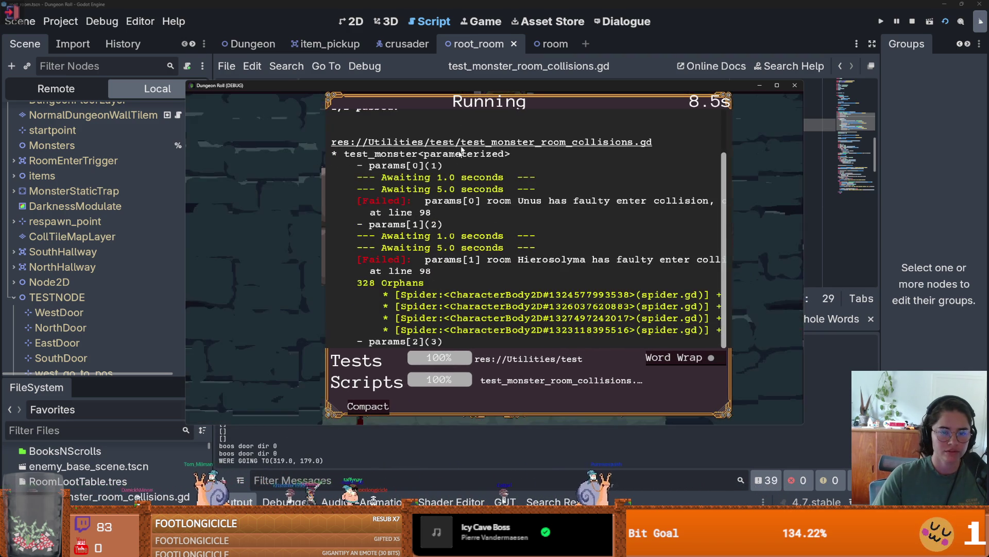
left_click(796, 85)
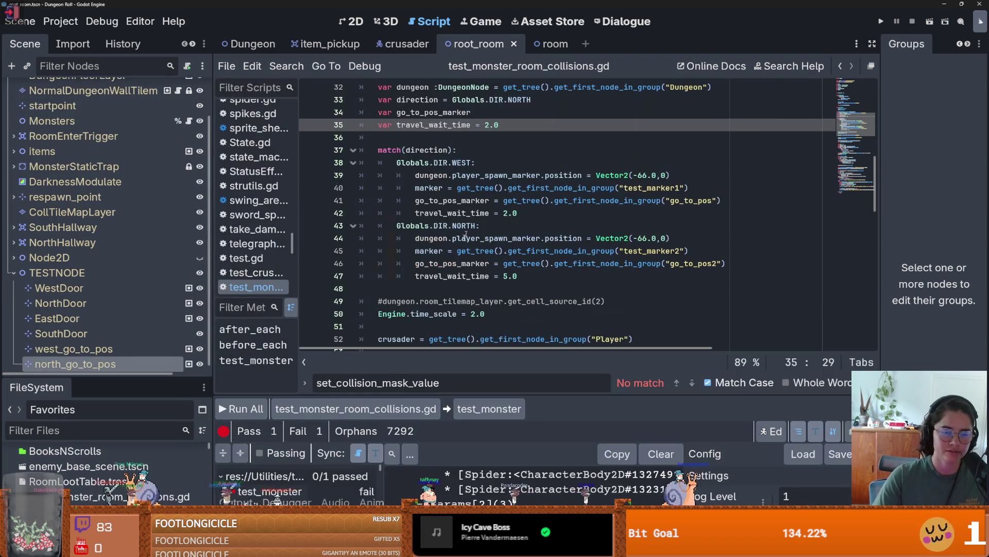
Step: Save the collision test script with the cursor on the crusader x assertion
scroll(473, 250, "down", 15)
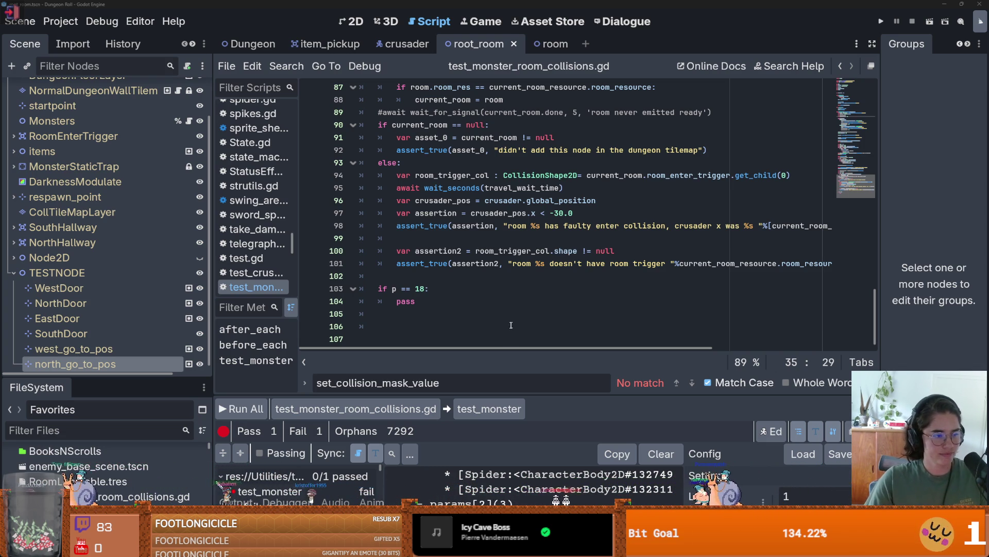
left_click(503, 251)
key("Up")
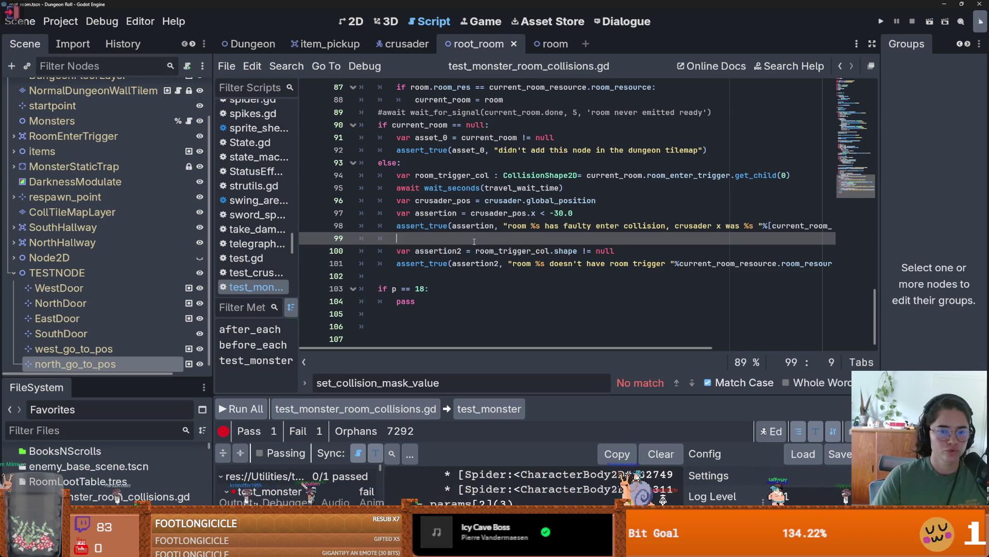
key("ctrl+s")
scroll(439, 308, "up", 2)
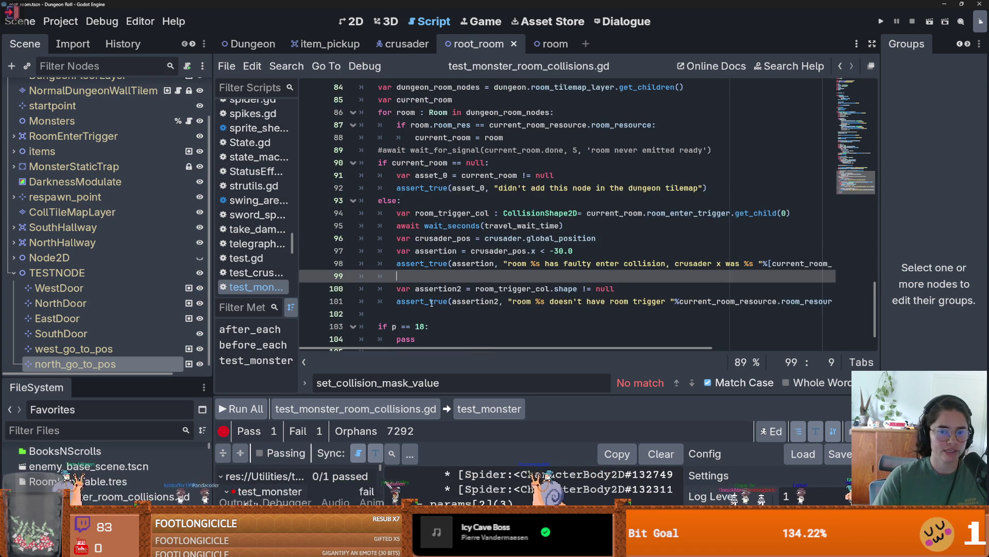
left_click(573, 251)
key("ctrl+s")
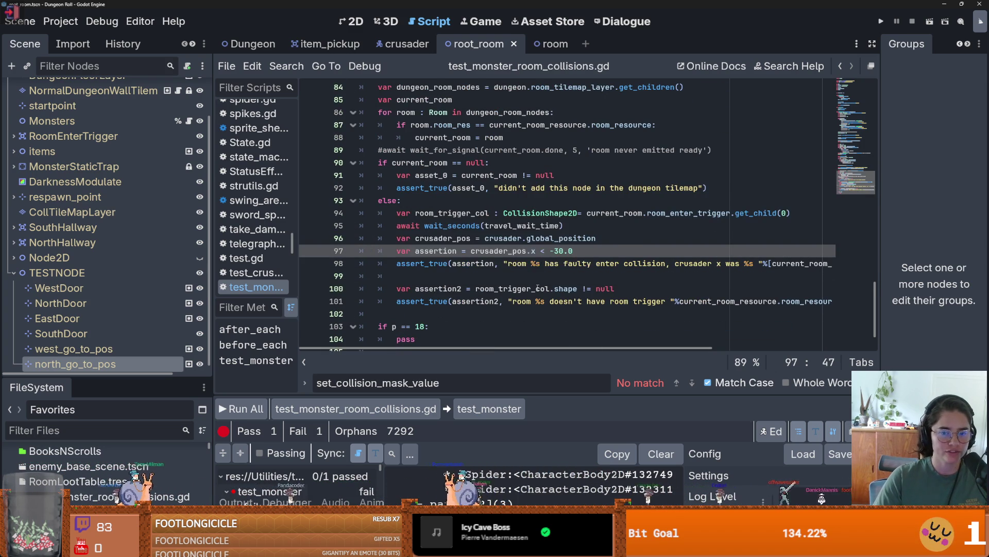
Step: Put the cursor after 'assertion' on line 97 to drop its 'var' declaration
scroll(455, 344, "down", 1)
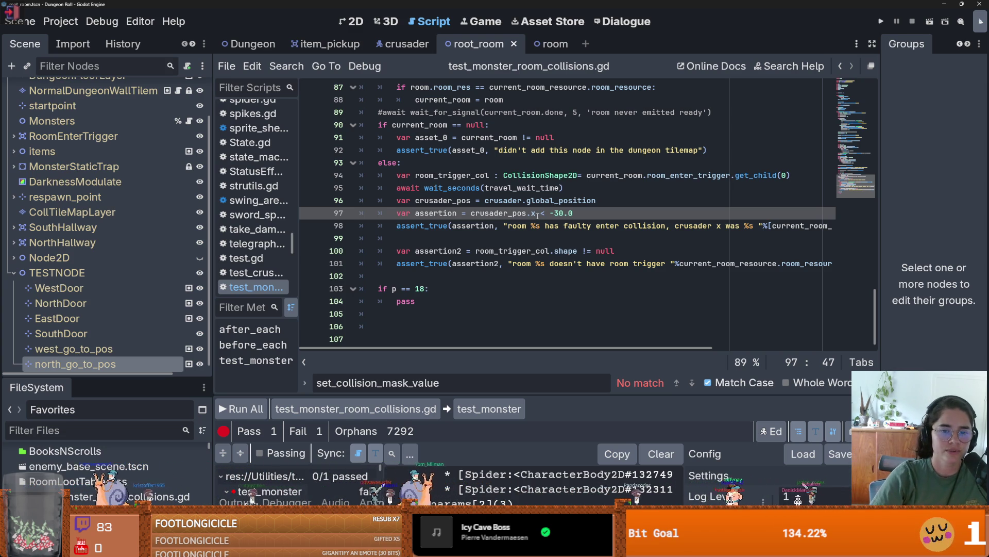
double_click(497, 213)
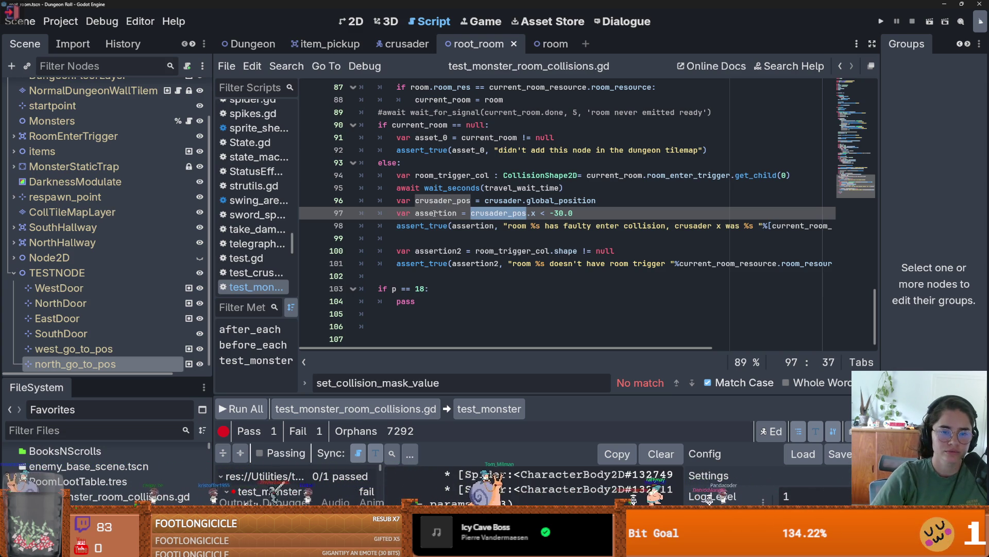
left_click(457, 213)
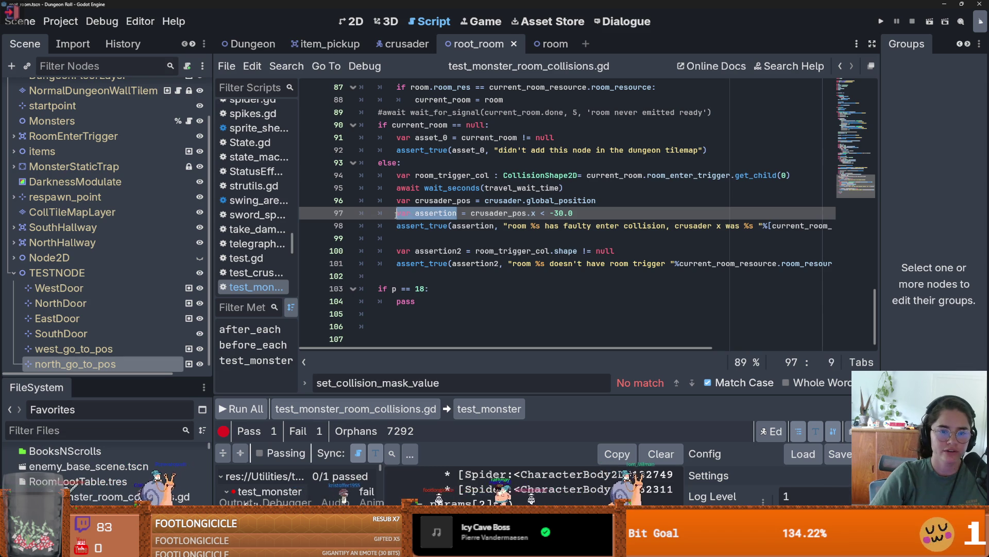
scroll(426, 225, "up", 20)
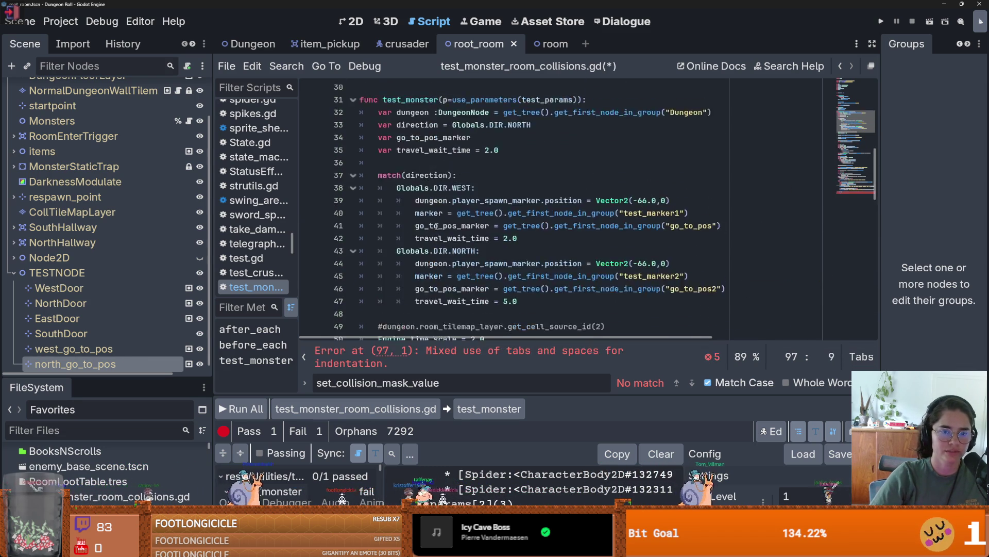
Step: Select the crusader_pos.x < -30.0 comparison on line 97
scroll(422, 237, "down", 2)
left_click(423, 238)
scroll(453, 245, "down", 14)
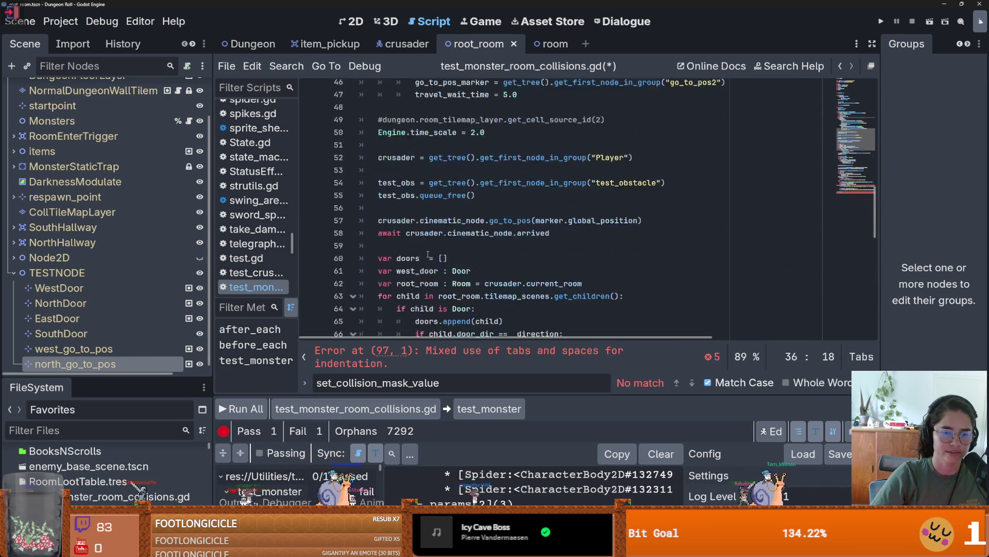
scroll(466, 250, "down", 4)
left_click_drag(511, 213, 402, 214)
scroll(421, 221, "up", 19)
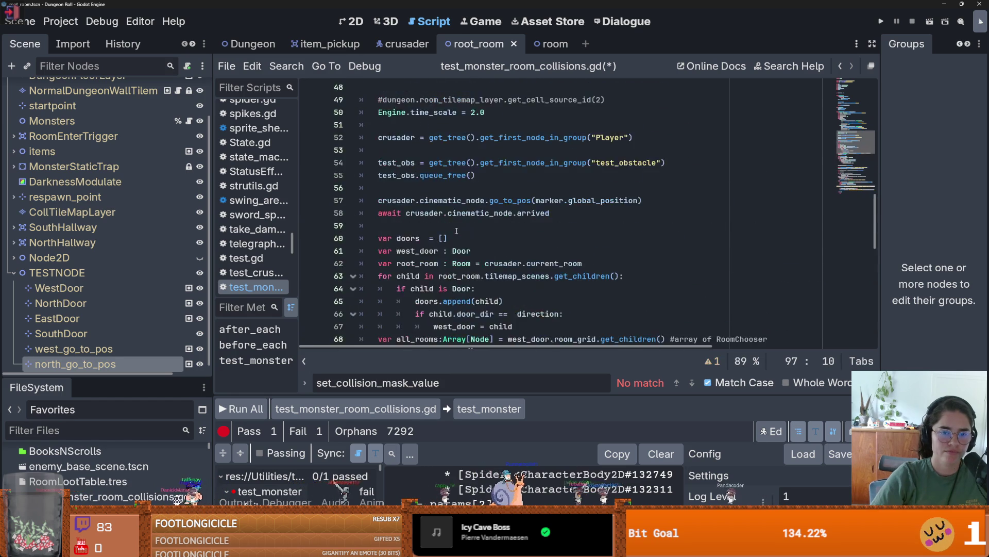
Step: Add a new 'assertion' line in the Globals.DIR.WEST case
left_click(521, 239)
key("Return")
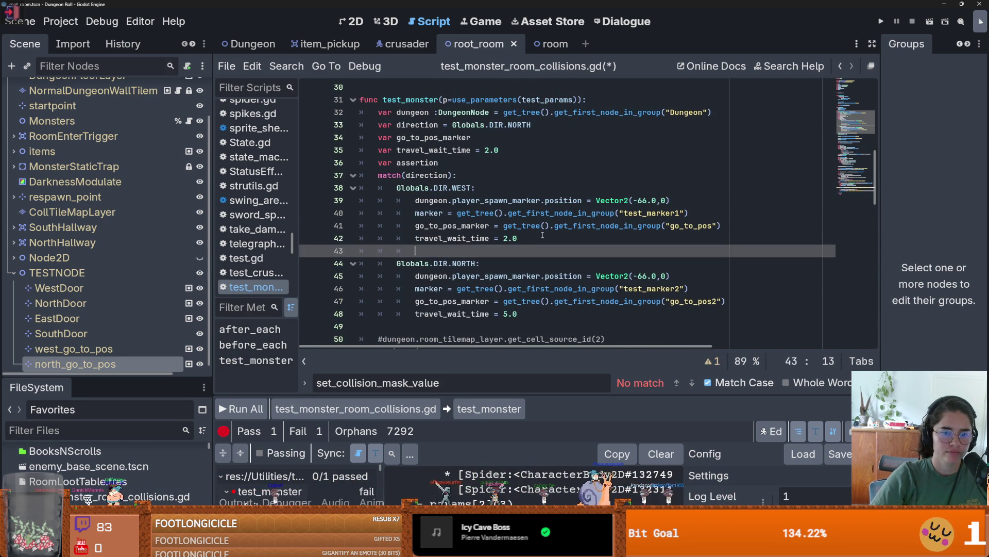
type("ass")
key("Return")
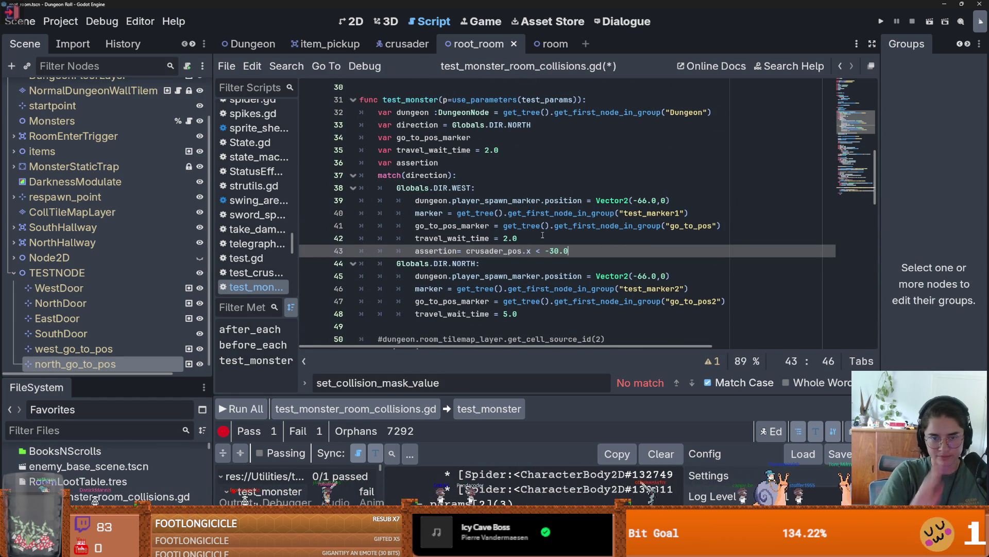
key("shift+Home")
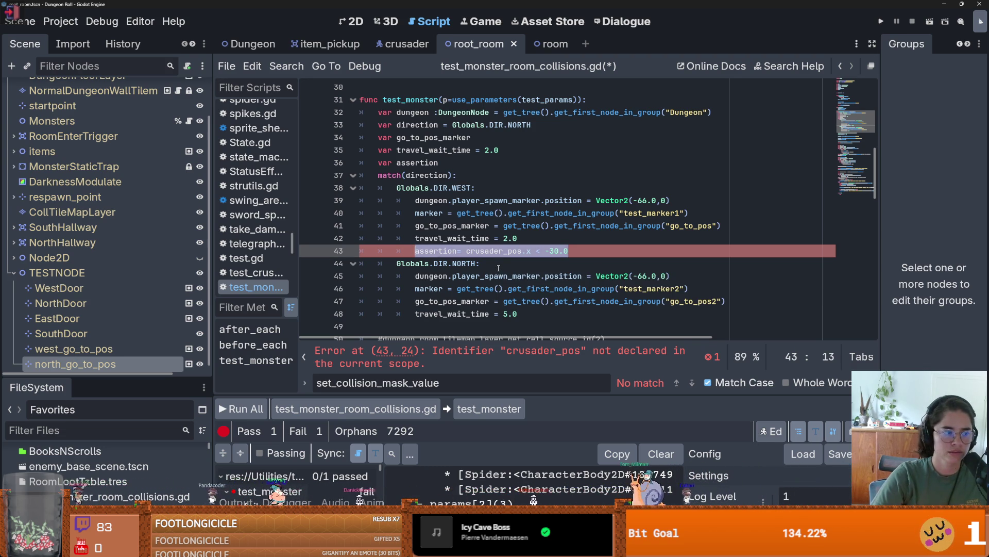
key("End")
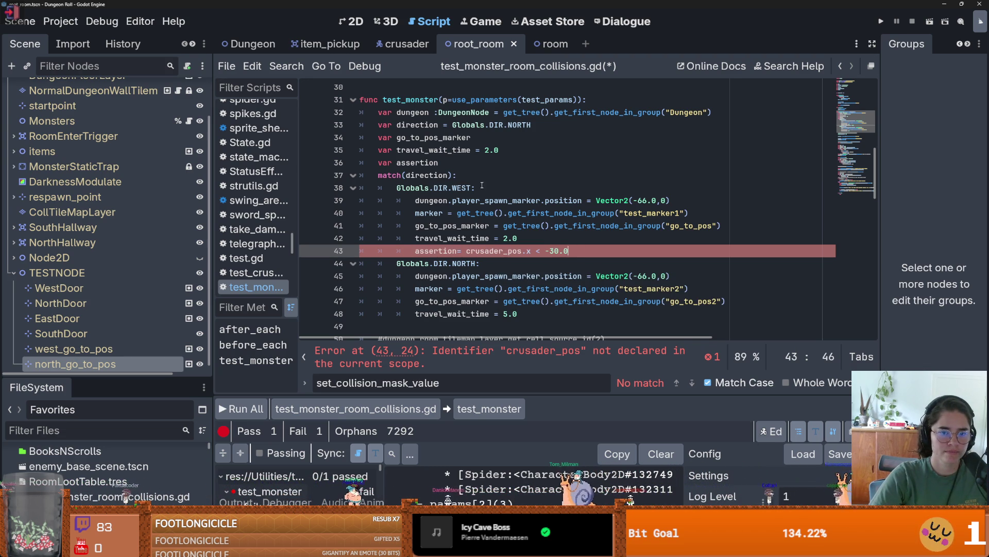
Step: Select the match header and West case lines, undoing the stray 'ass' typing
left_click_drag(480, 188, 370, 172)
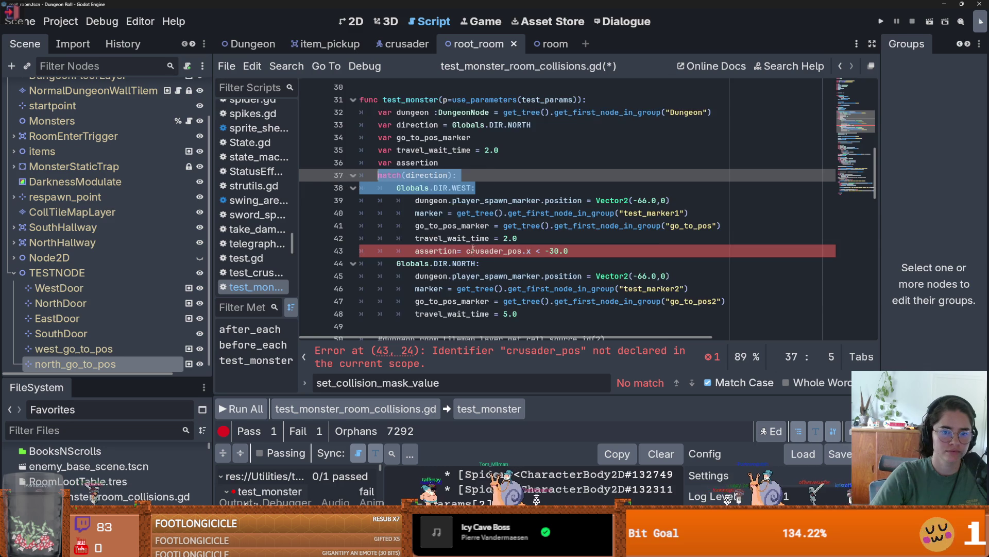
scroll(473, 248, "down", 15)
type("assertion")
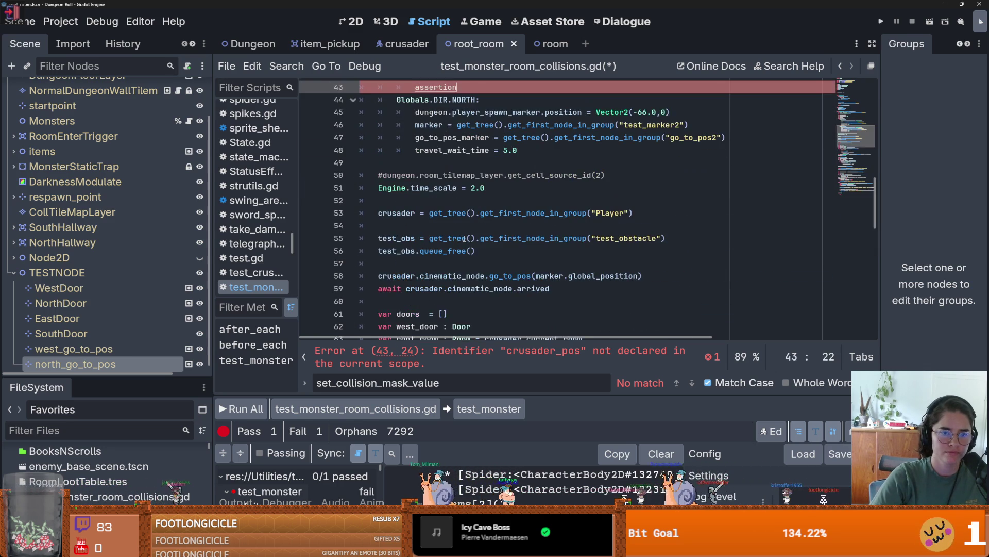
key("ctrl+z")
scroll(466, 244, "up", 9)
scroll(469, 249, "up", 7)
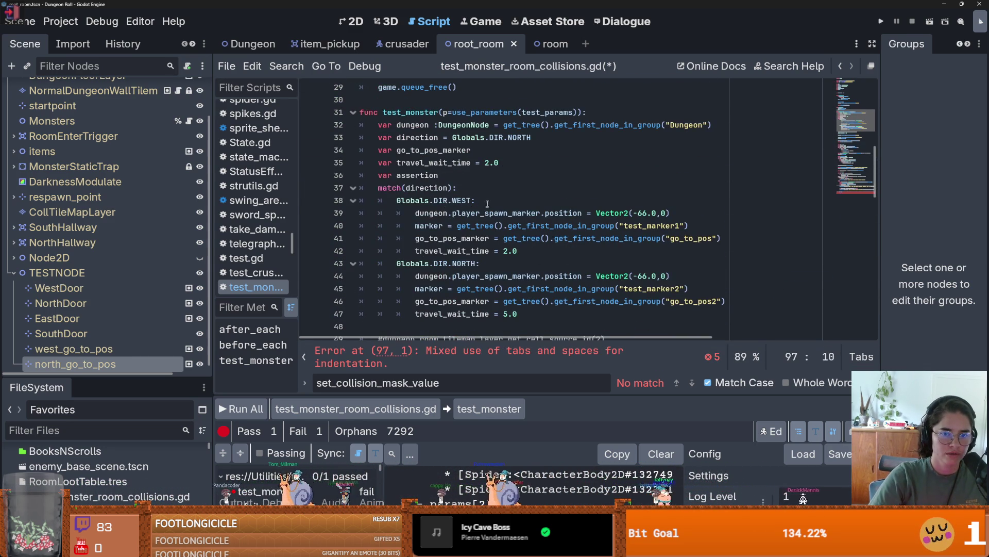
Step: Paste the match(direction) header and West case below the crusader_pos declaration
left_click_drag(475, 200, 379, 188)
key("ctrl+c")
scroll(425, 242, "down", 20)
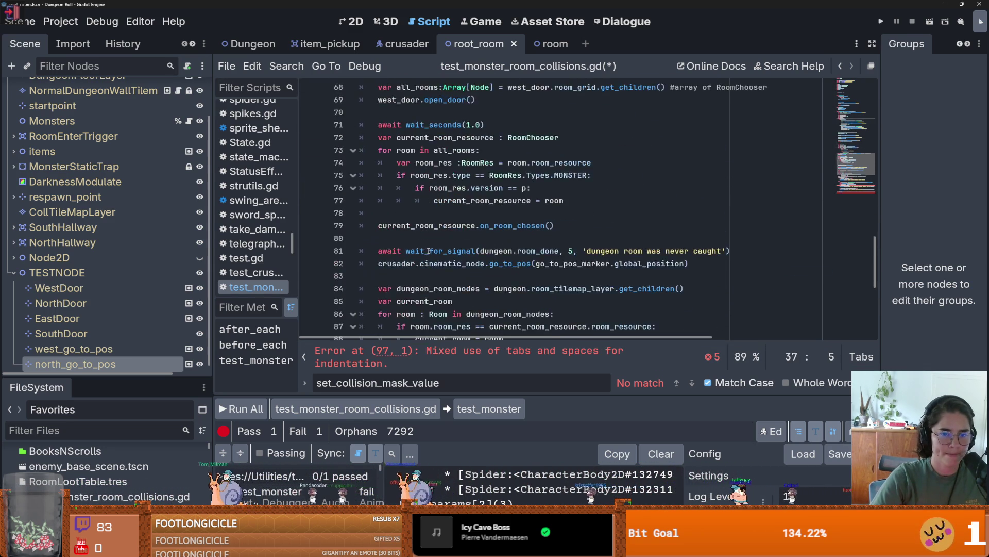
left_click(407, 187)
key("End")
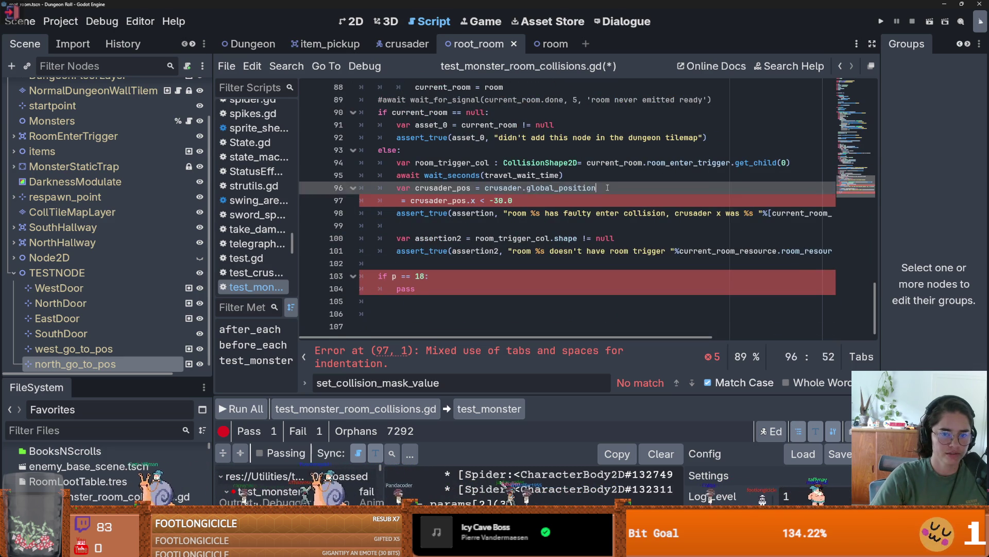
key("ctrl+v")
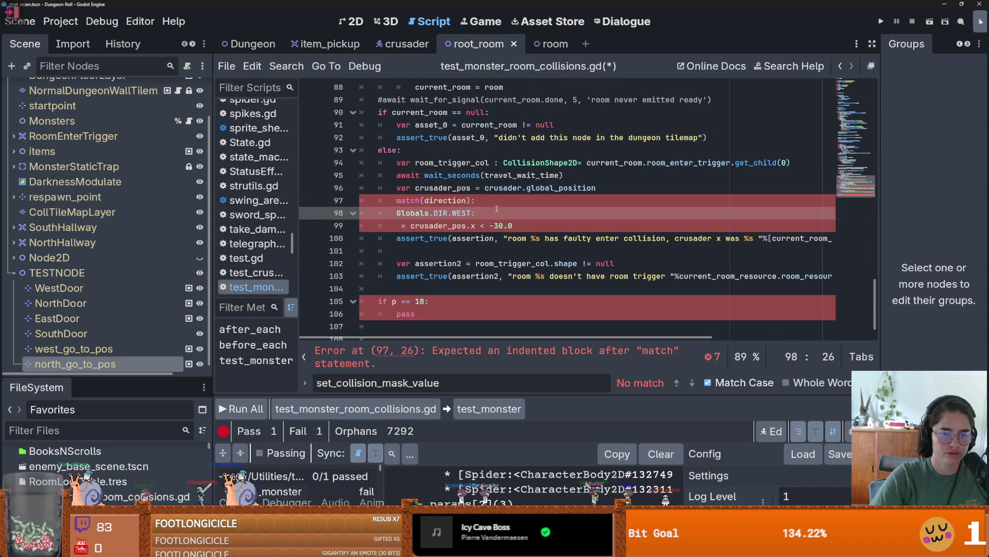
key("Return")
type("mat")
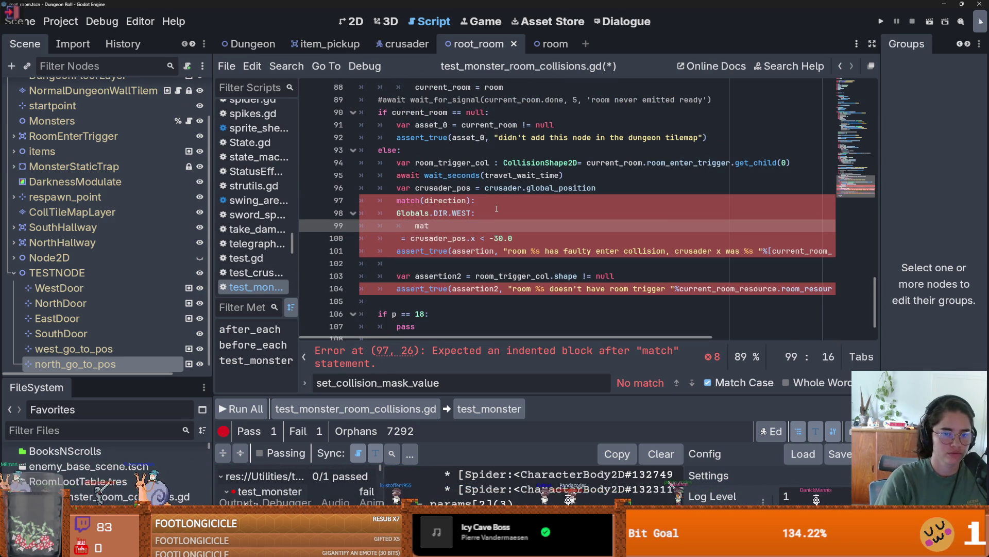
key("BackSpace")
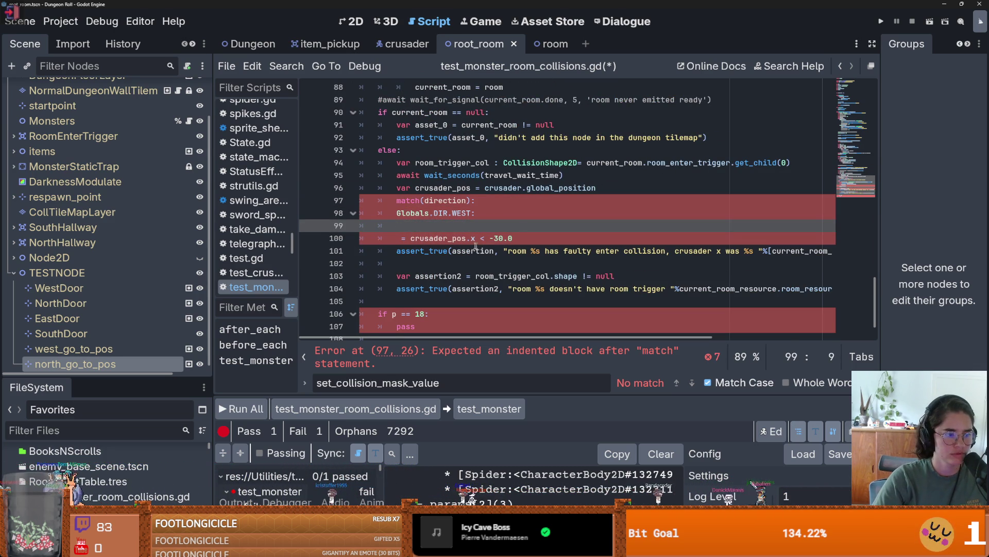
Step: Indent the West case under the match and join the 'assertion' comparison into its body
left_click(389, 214)
key("Tab")
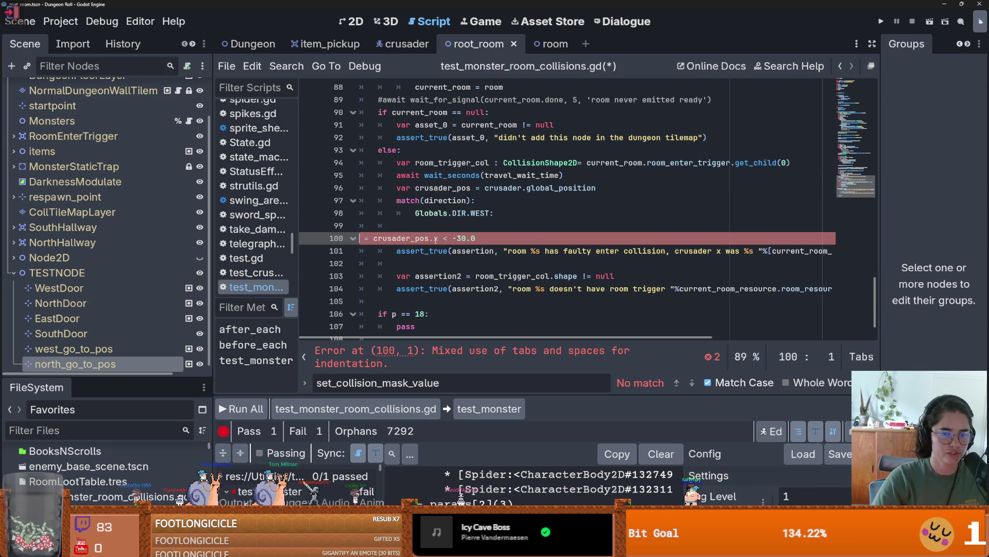
key("BackSpace")
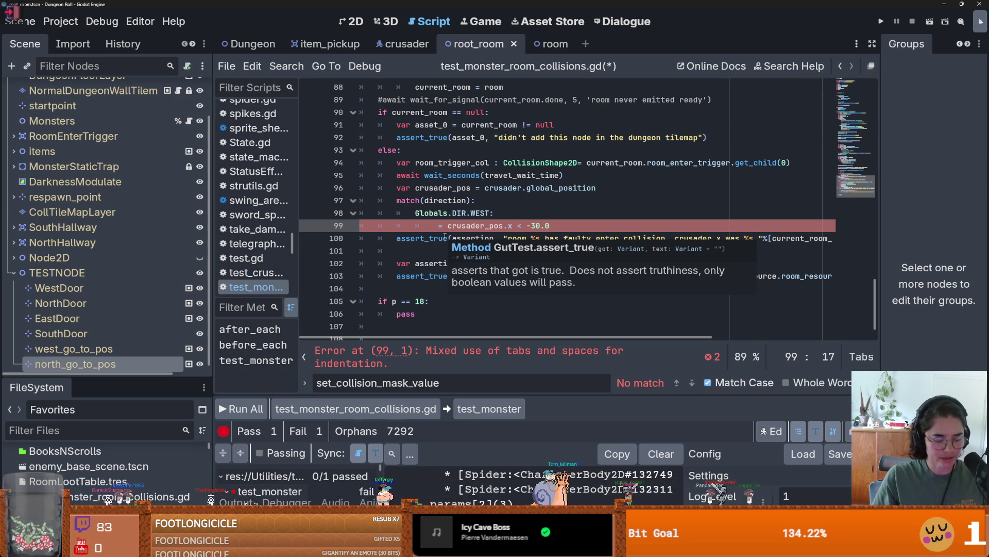
type("assertion2")
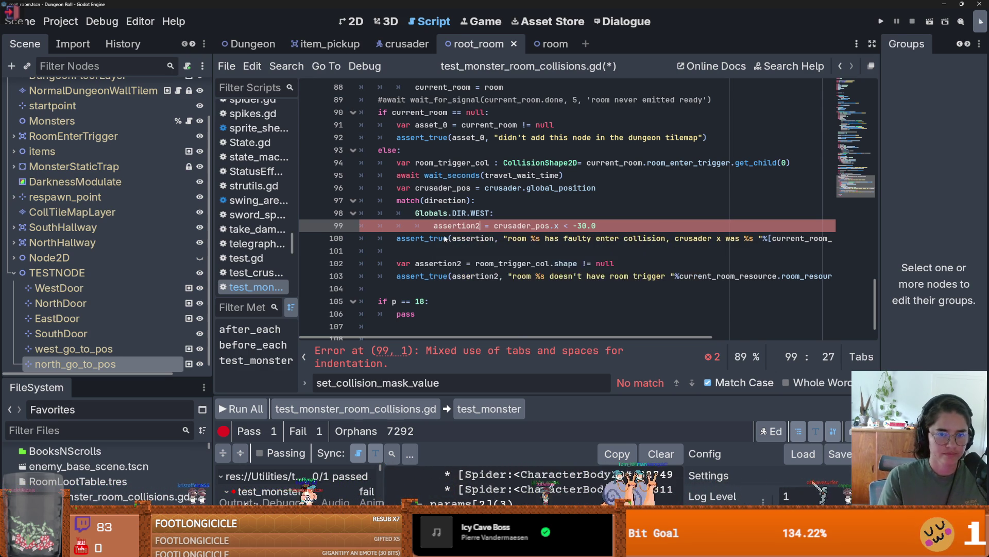
key("BackSpace")
Step: Add a Globals.DIR.NORTH case with a placeholder body and save the script
left_click(619, 225)
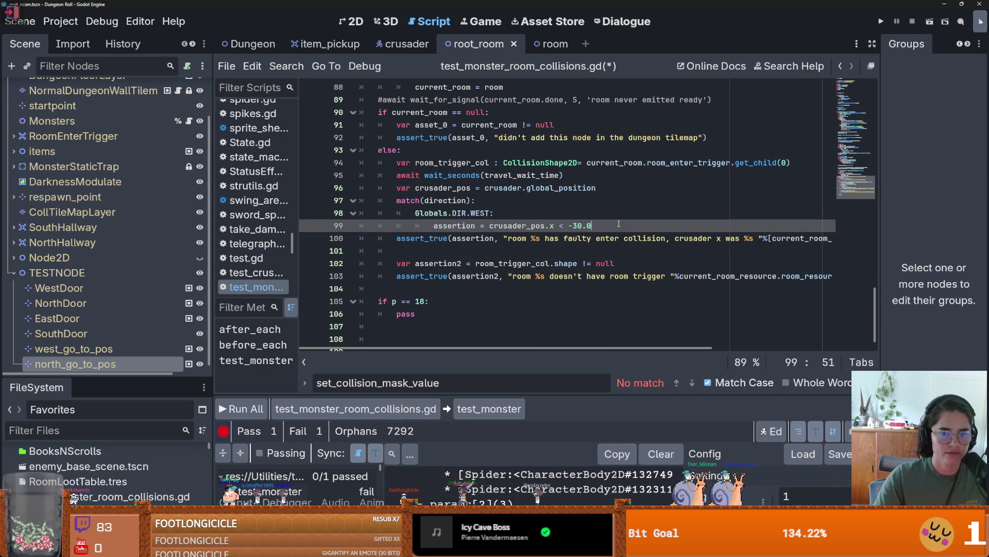
key("Return")
key("BackSpace")
type("Globals.")
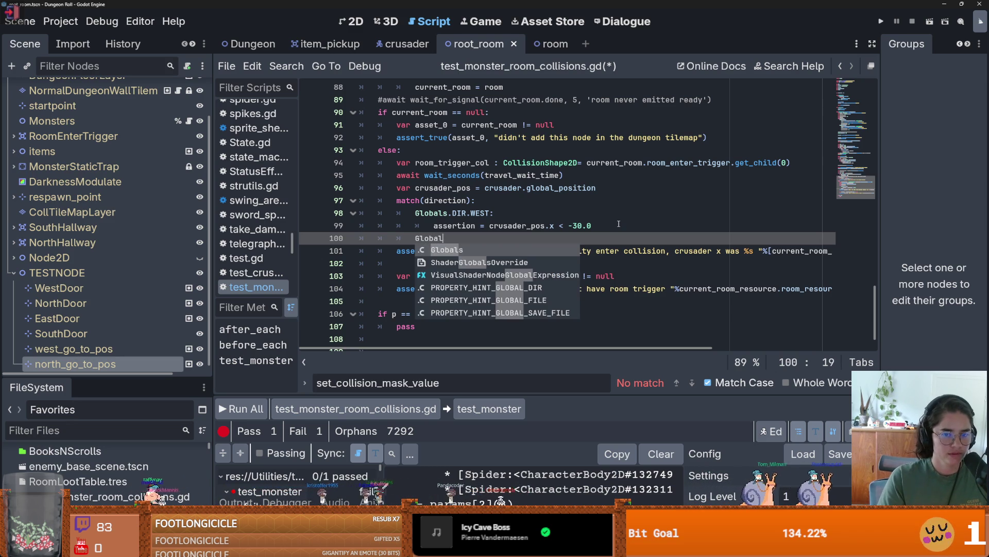
type("Dir.N")
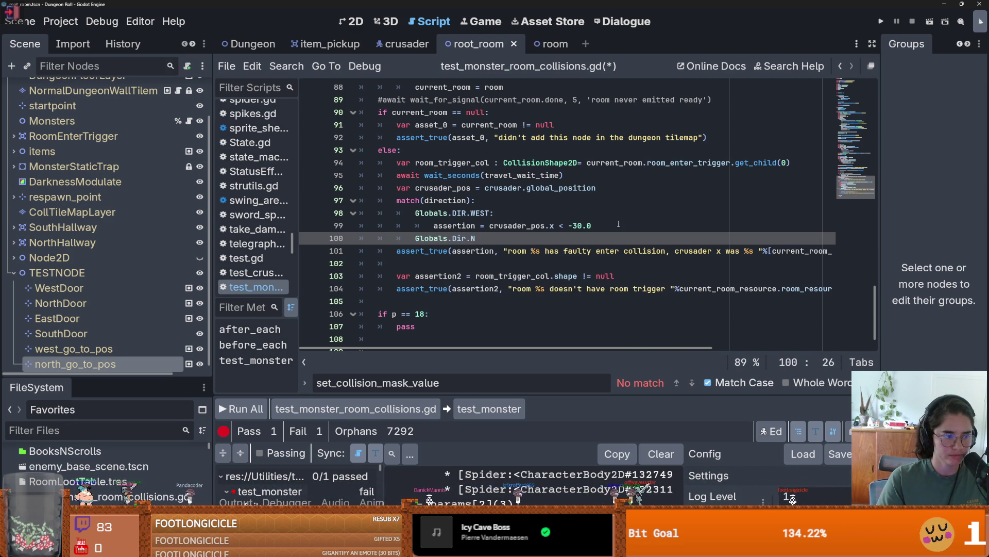
key("BackSpace")
key("BackSpace")
key("BackSpace")
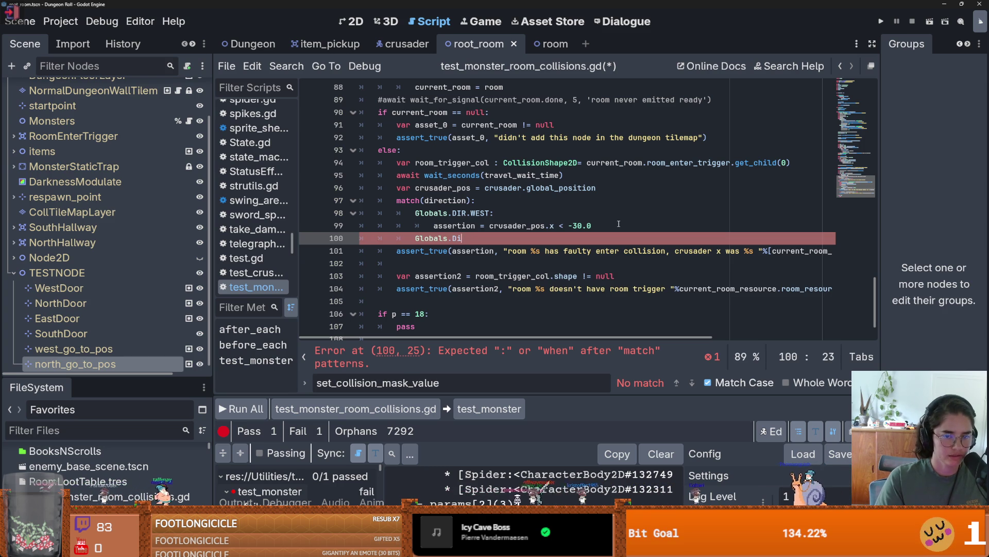
type("IR.N")
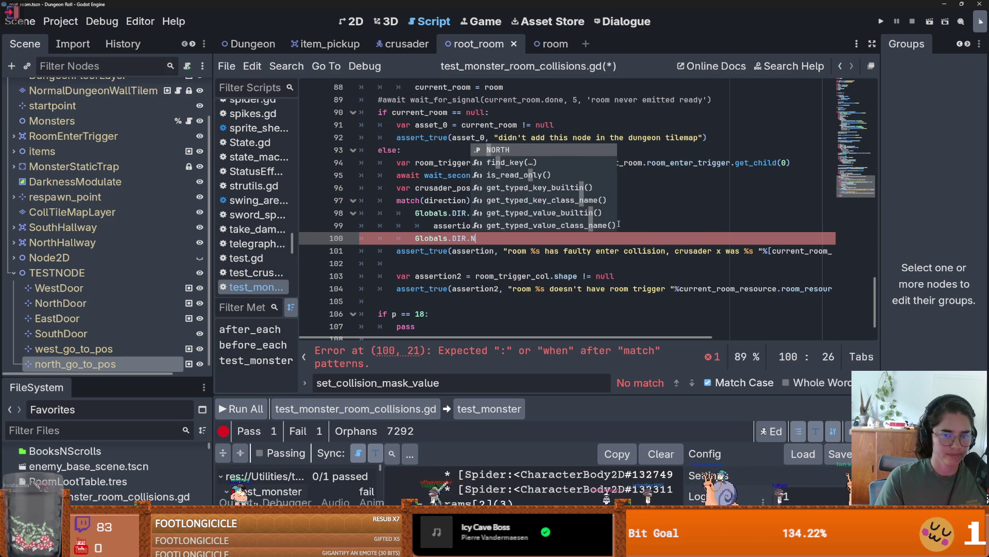
type("ORTH:")
key("Return")
type("pass")
key("ctrl+s")
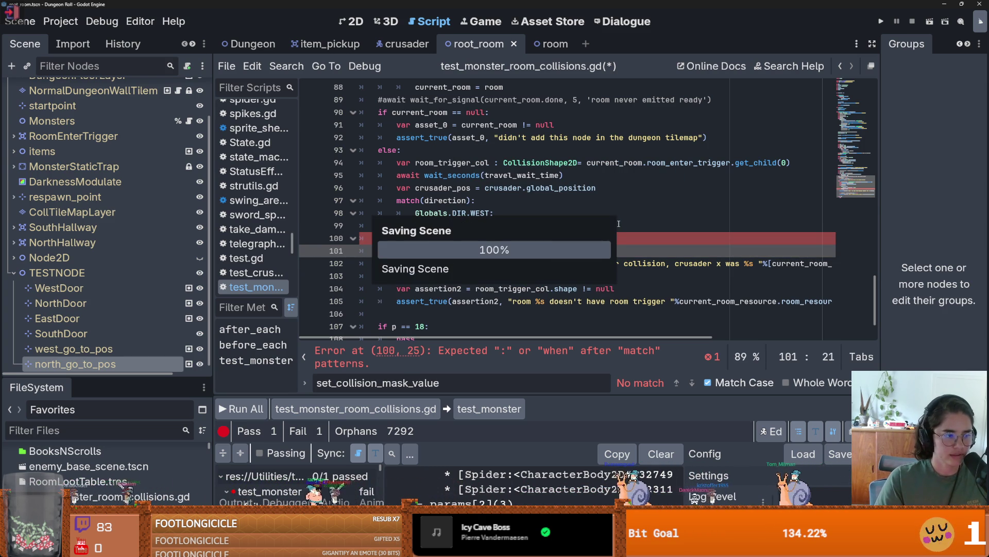
Step: Copy the West assertion into the North case, change it to crusader_pos.y < -30.0, and save
left_click(618, 225)
key("shift+Home")
key("ctrl+c")
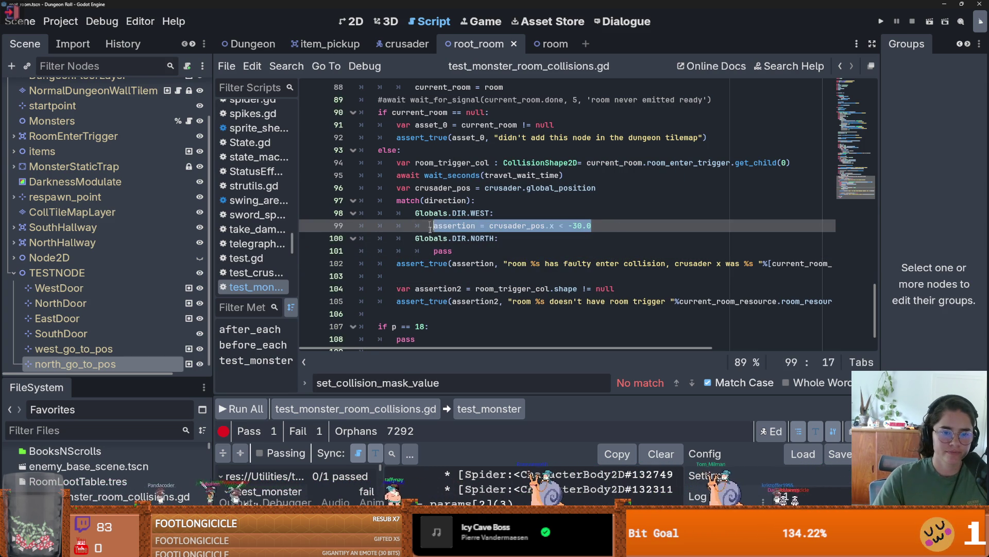
key("Down")
key("Down")
key("shift+Home")
key("ctrl+v")
left_click(554, 250)
key("BackSpace")
type("y")
key("ctrl+s")
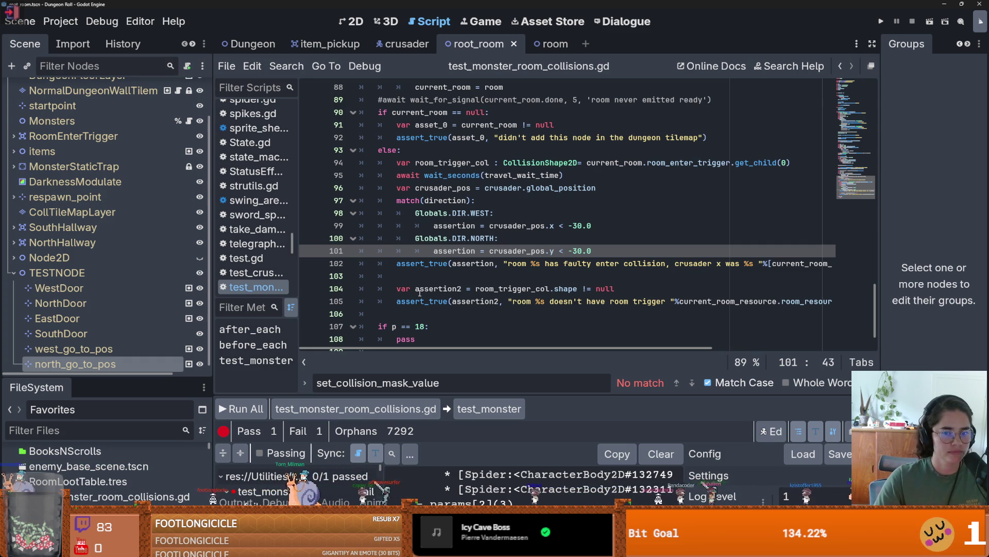
Step: Switch to the Dungeon scene, zoom its 2D view, and save it
left_click(252, 44)
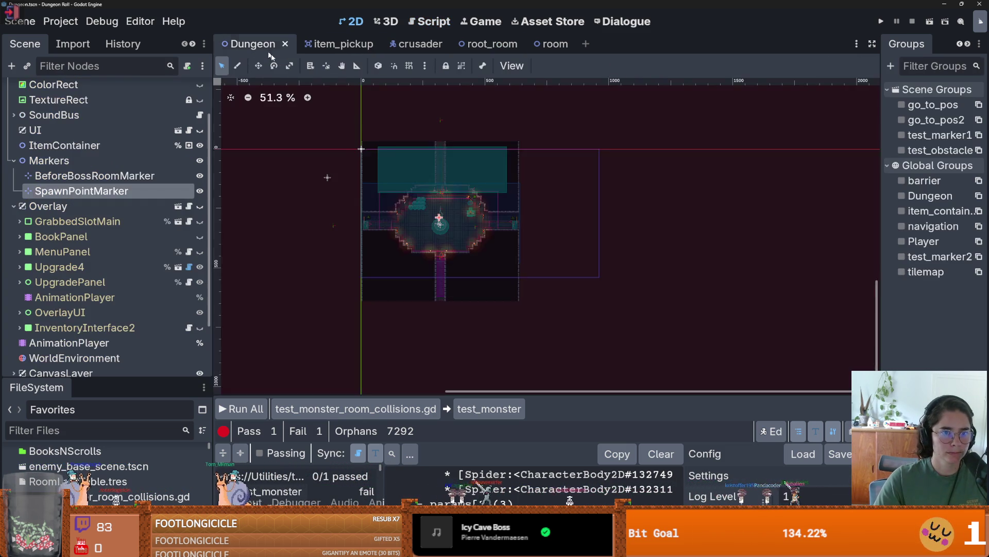
left_click(330, 246)
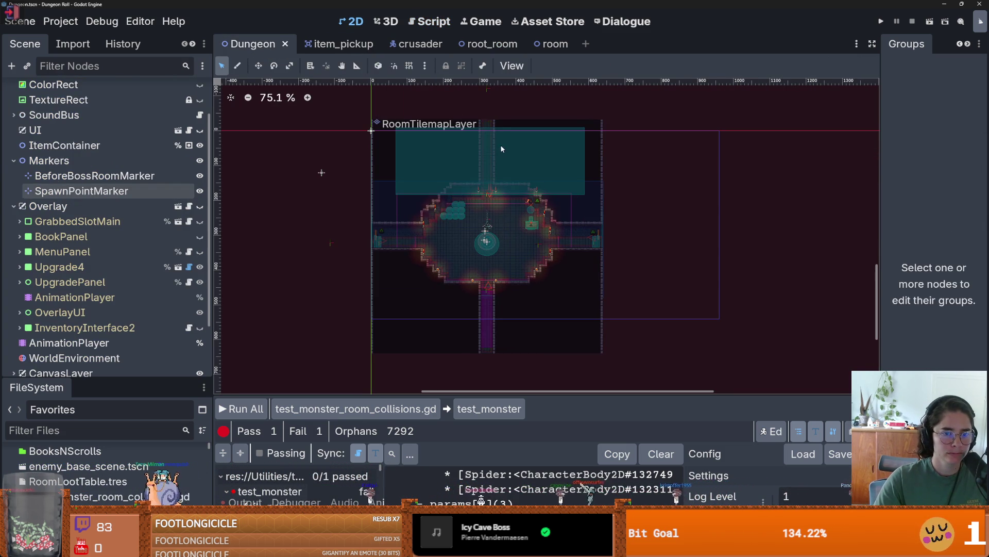
scroll(485, 200, "up", 2)
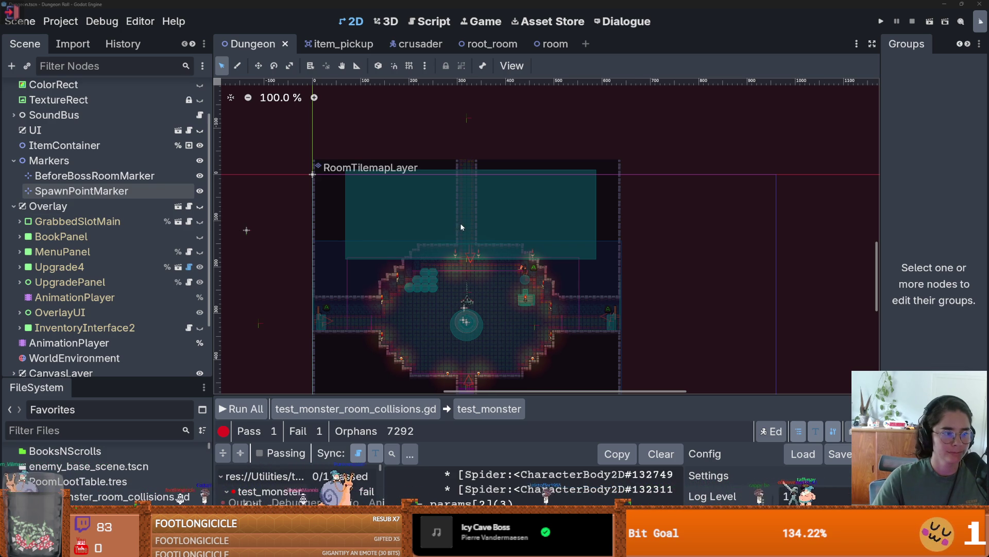
scroll(482, 281, "up", 1)
scroll(488, 292, "down", 1)
scroll(488, 292, "up", 2)
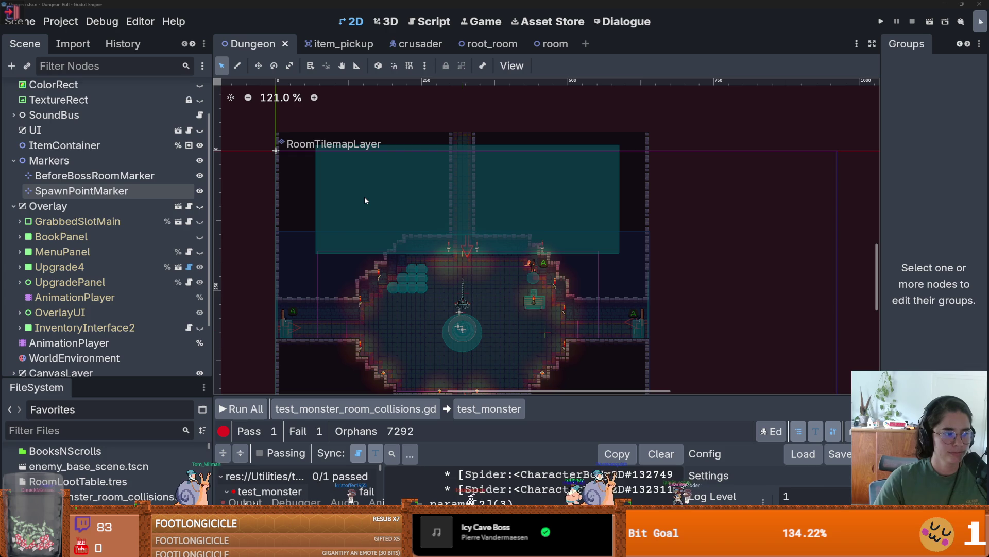
scroll(458, 274, "down", 2)
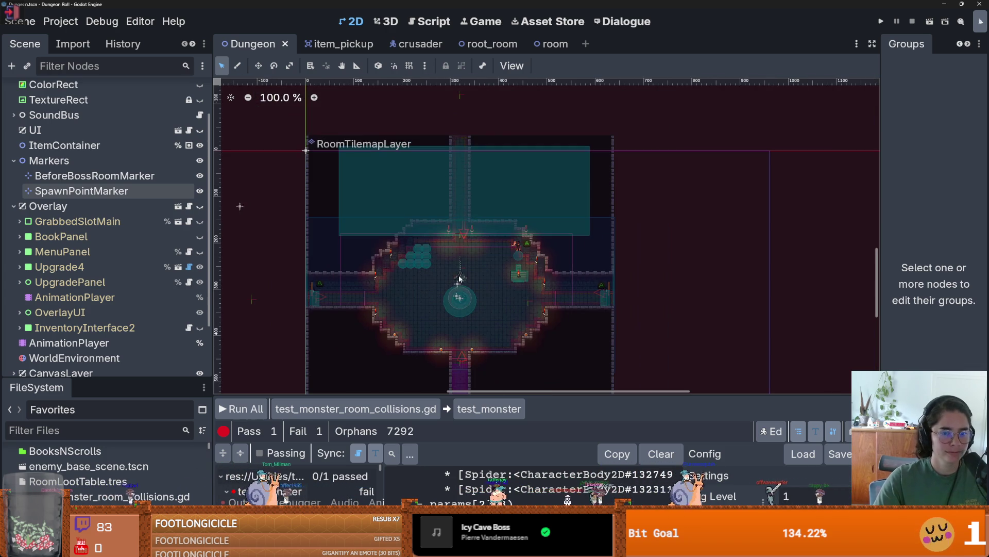
key("ctrl+s")
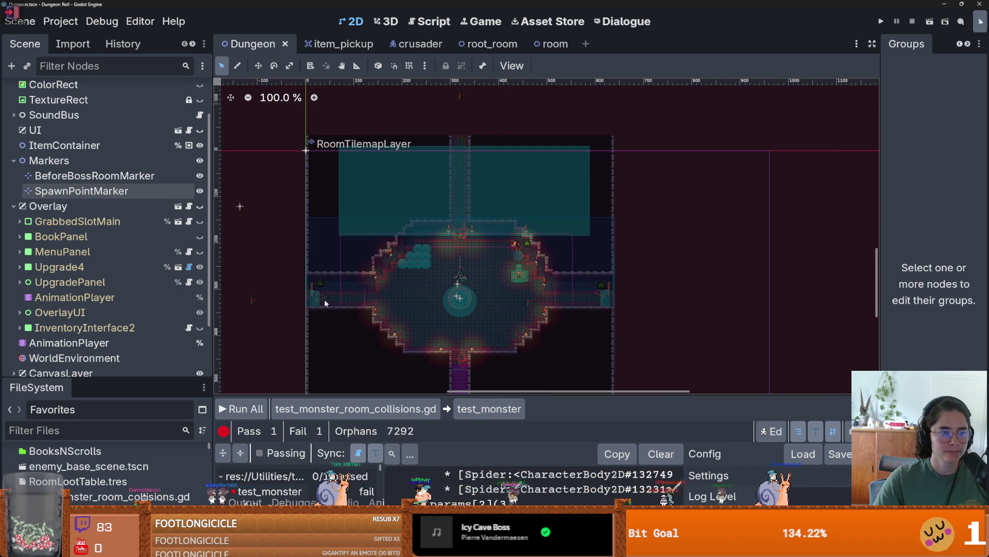
Step: Collapse the Markers and Overlay nodes in the Scene dock and save the scene
left_click(8, 161)
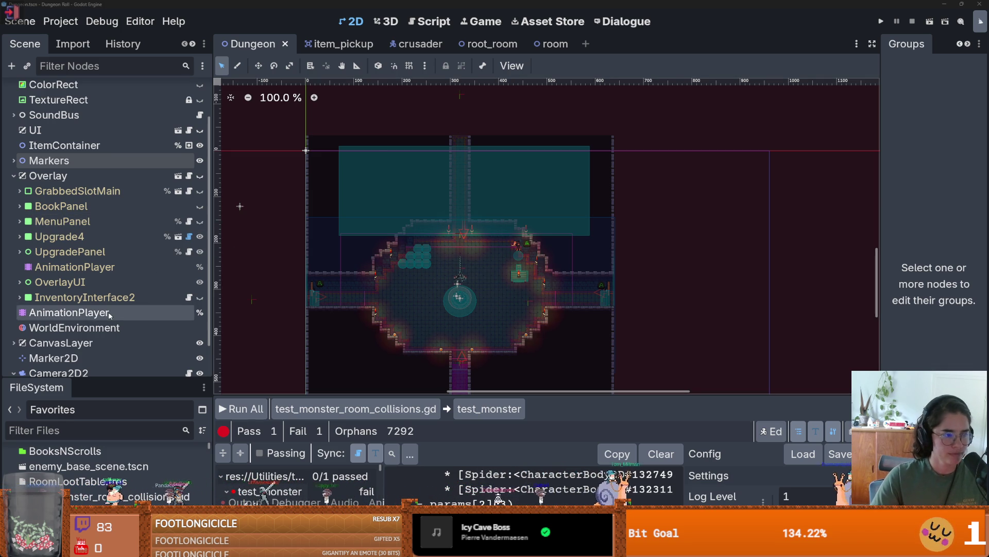
scroll(450, 319, "up", 1)
key("ctrl+s")
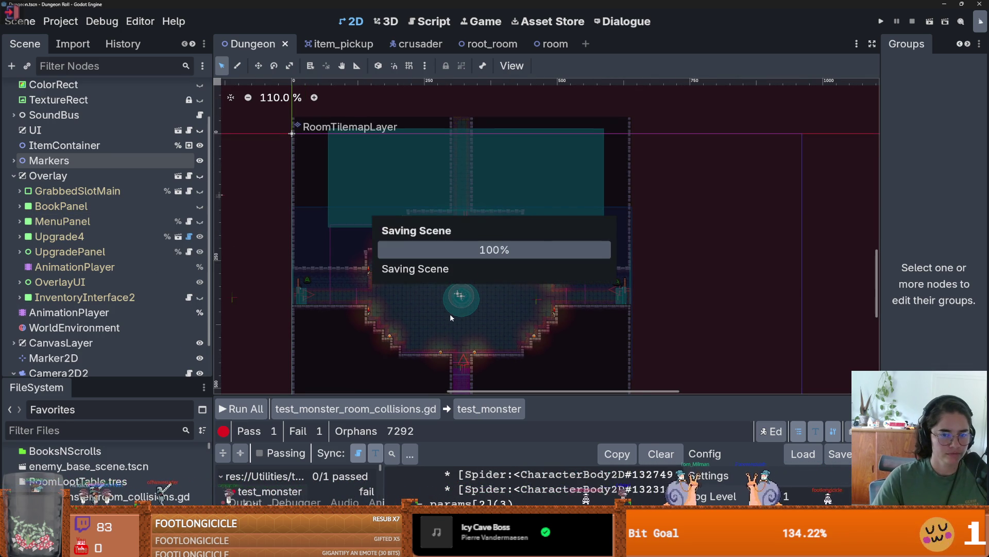
scroll(450, 313, "up", 1)
scroll(453, 308, "down", 1)
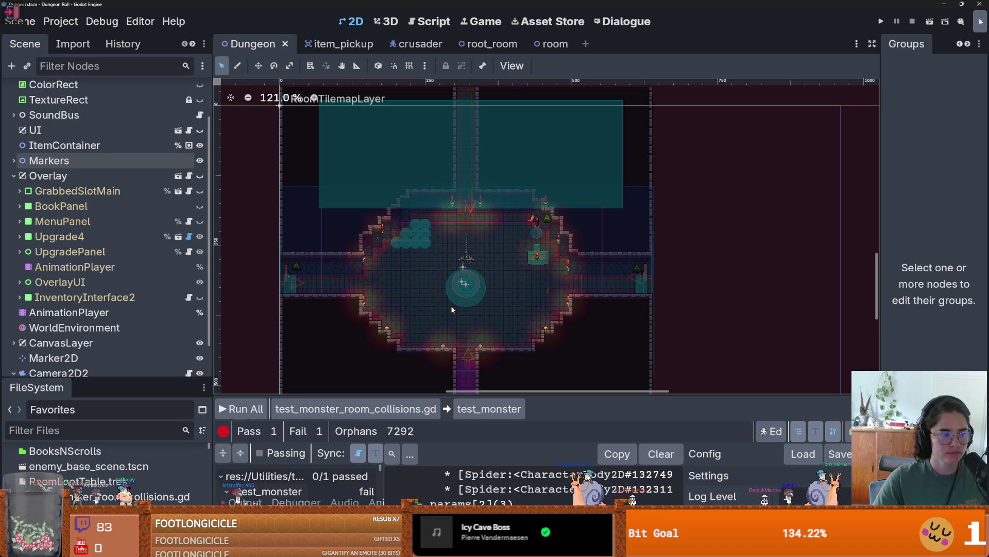
scroll(475, 270, "up", 1)
scroll(475, 270, "down", 3)
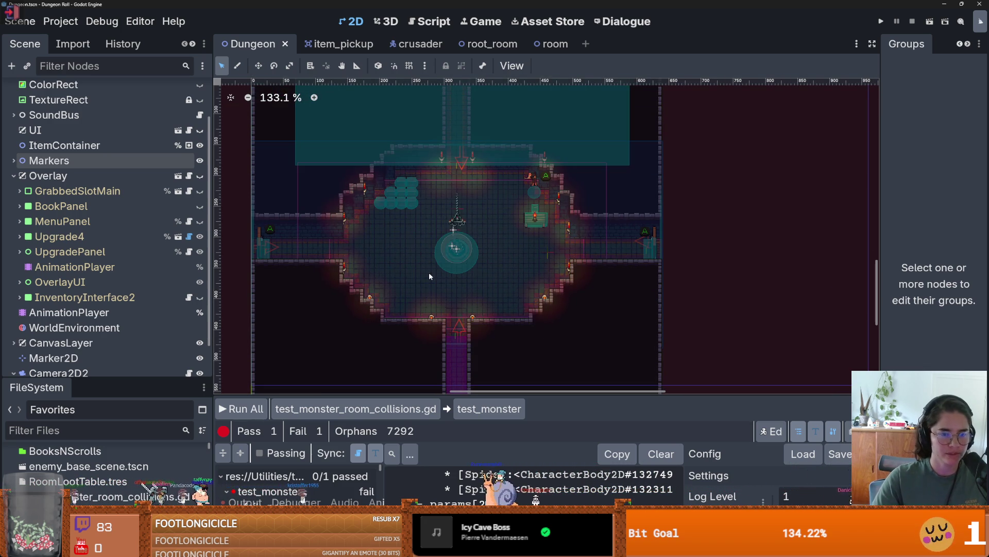
key("ctrl+s")
left_click(14, 176)
key("ctrl+s")
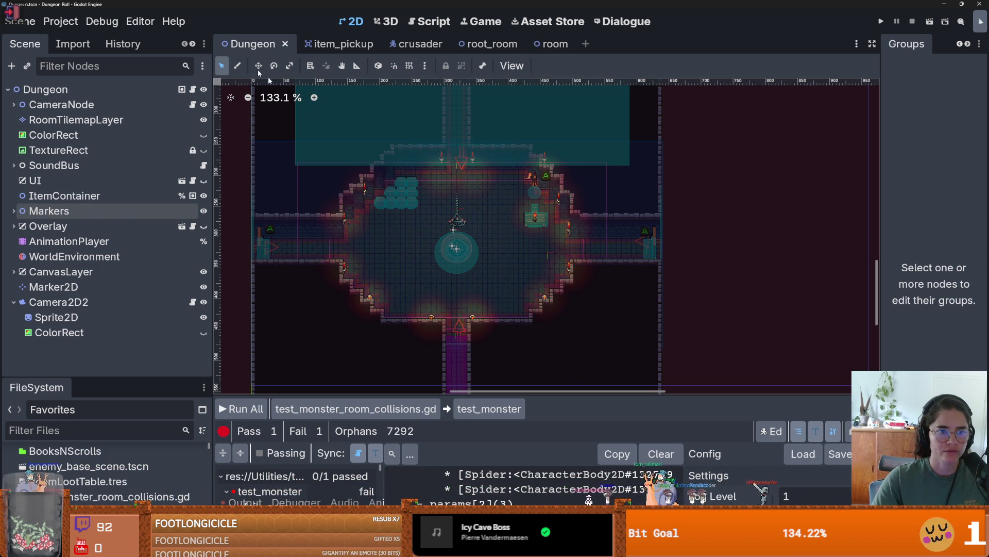
Step: Add a Marker2D to the Dungeon scene with Add 2D Node Here on the canvas
scroll(441, 193, "down", 5)
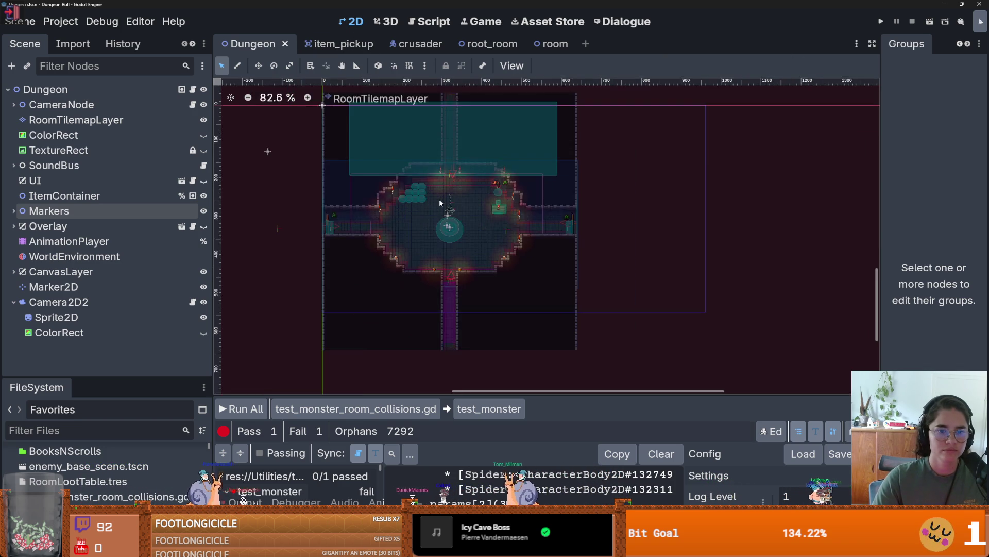
scroll(440, 202, "down", 2)
scroll(443, 215, "up", 6)
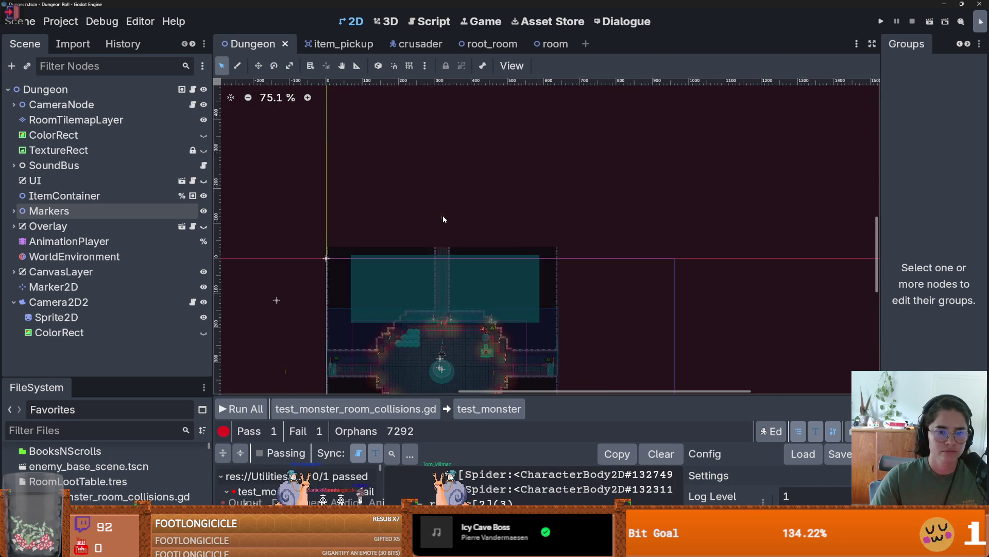
right_click(444, 217)
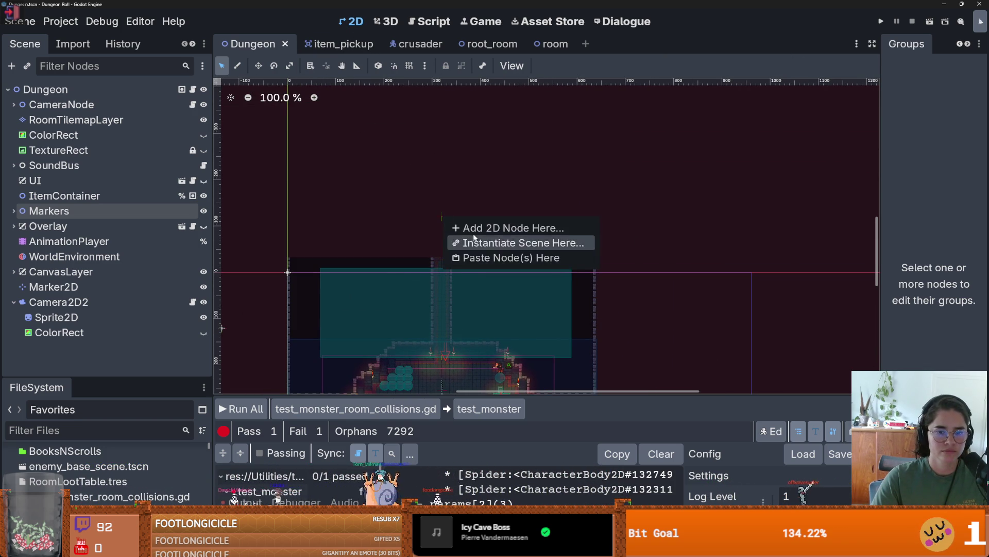
left_click(475, 228)
key("Return")
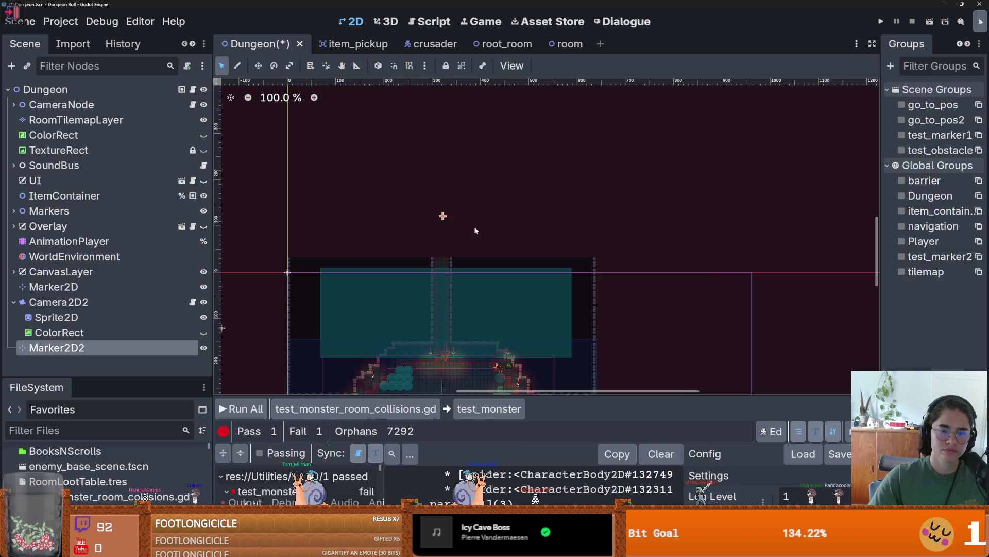
Step: Drag Marker2D2 to the monster room's north entrance, about (322, -60) in the Inspector
left_click_drag(880, 66, 776, 62)
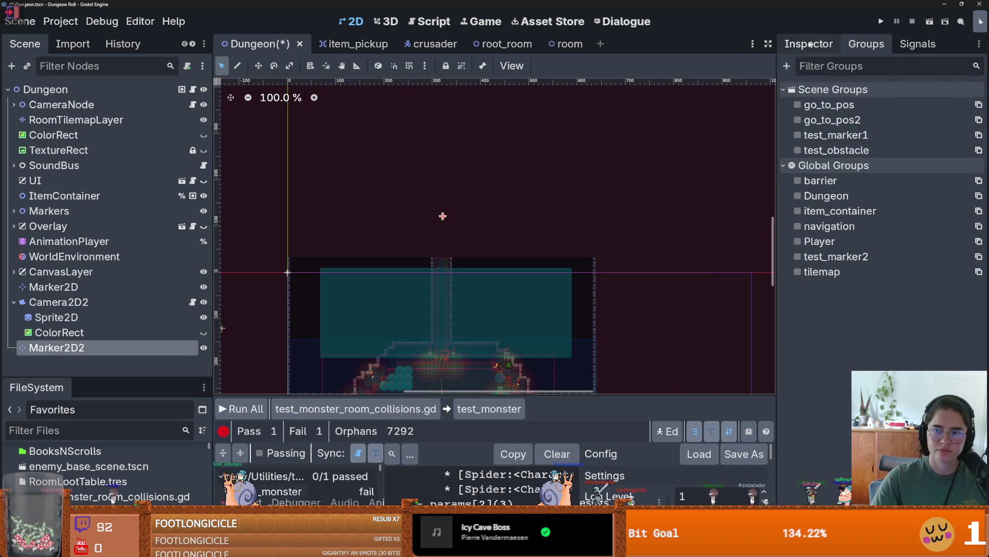
left_click(809, 44)
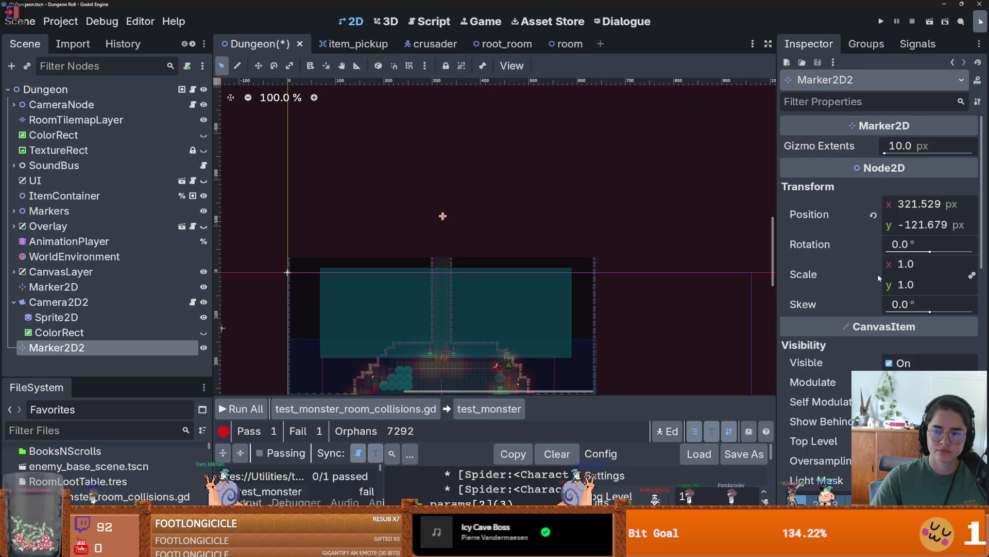
left_click(925, 226)
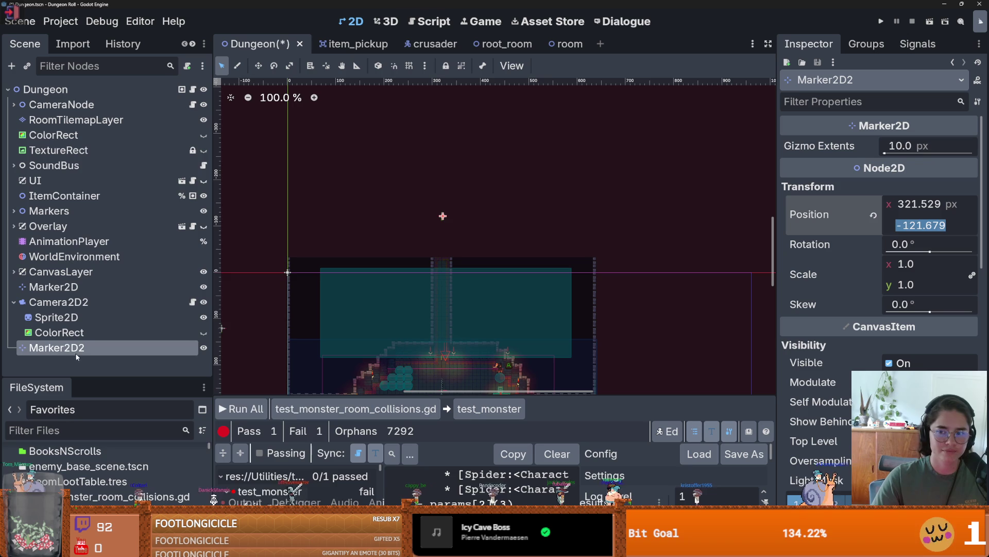
right_click(45, 347)
left_click(443, 219)
mouse_move(443, 219)
left_mouse_down()
mouse_move(252, 334)
mouse_move(317, 227)
left_mouse_up()
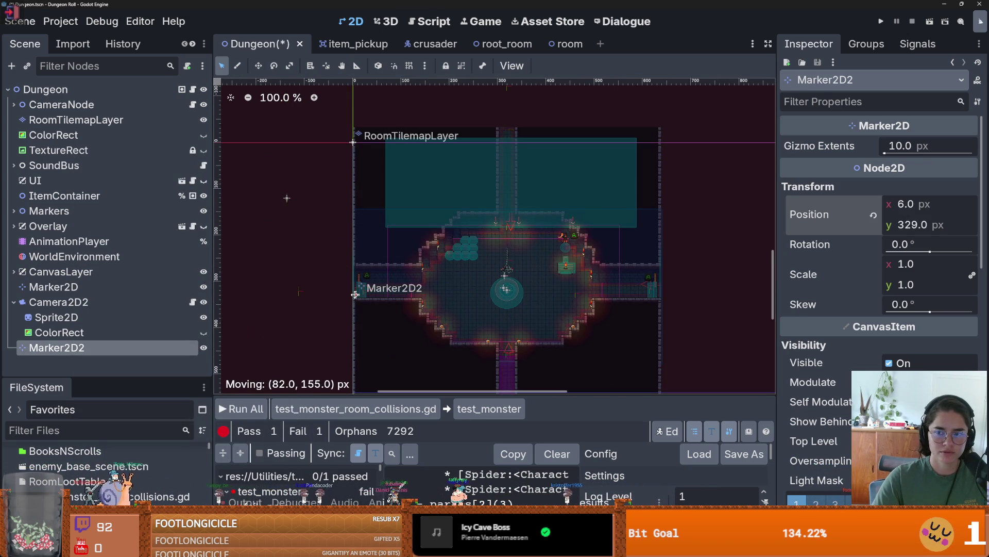
left_click_drag(431, 208, 508, 127)
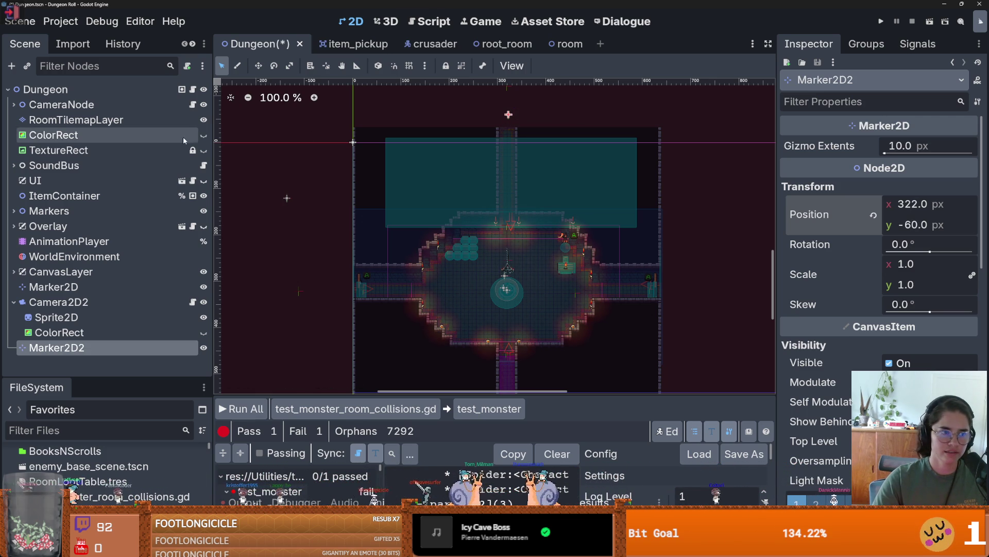
right_click(111, 350)
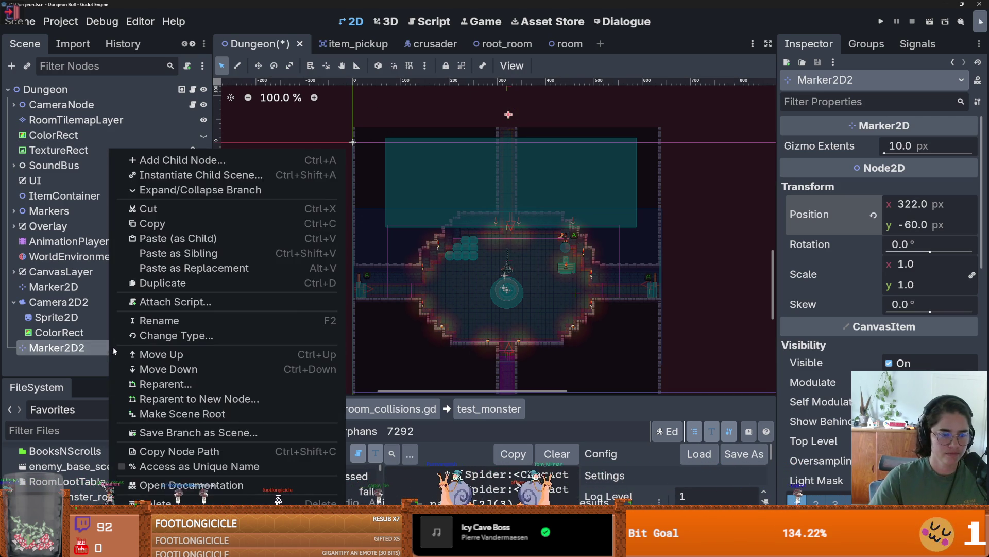
Step: Delete Marker2D2, save the North check at crusader_pos.y < -60.0, and run all GUT tests
left_click(256, 500)
key("Return")
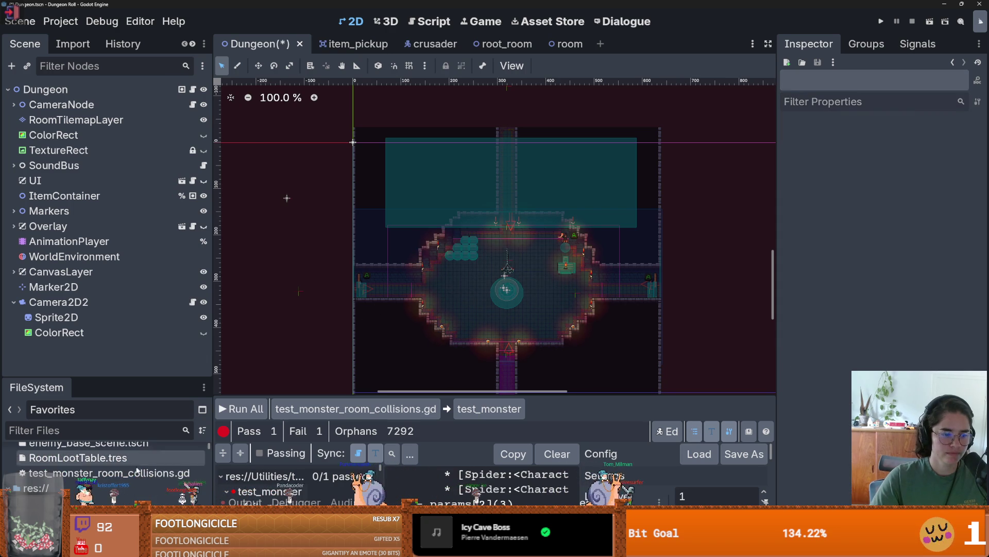
key("ctrl+F3")
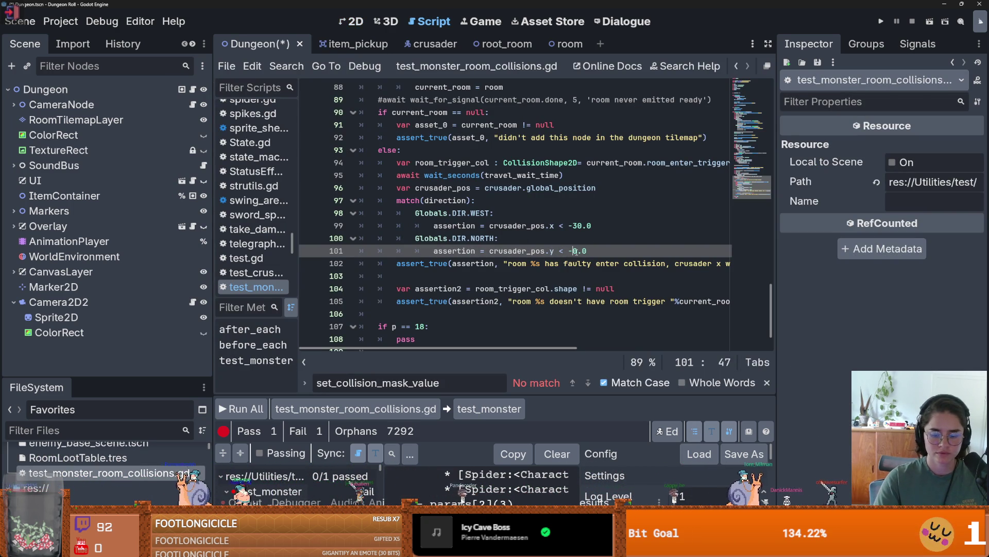
key("ctrl+s")
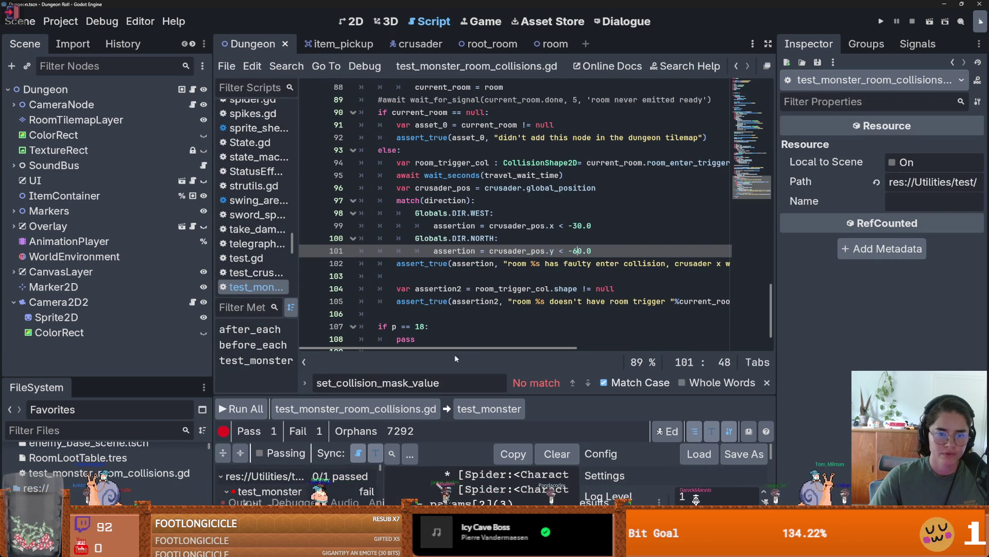
left_click(236, 412)
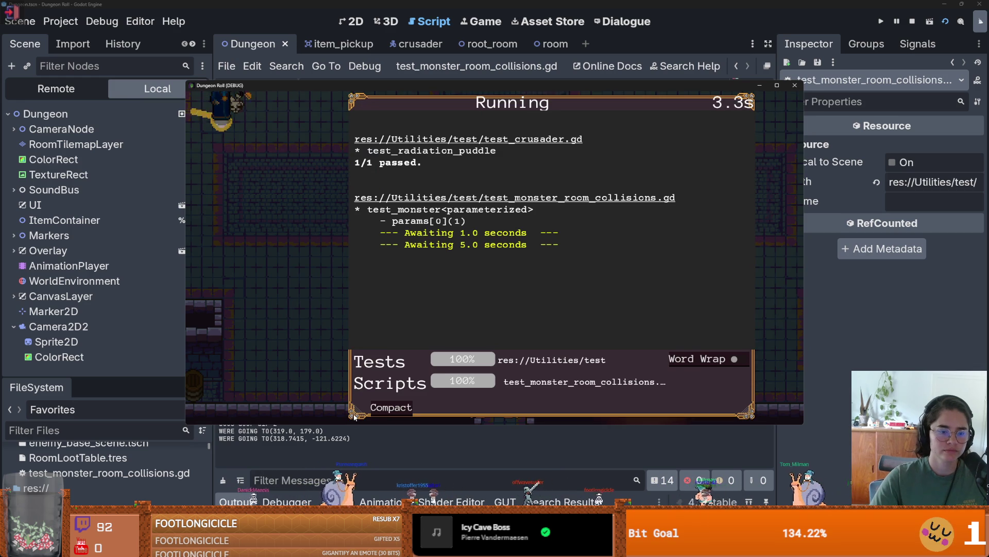
left_click(444, 401)
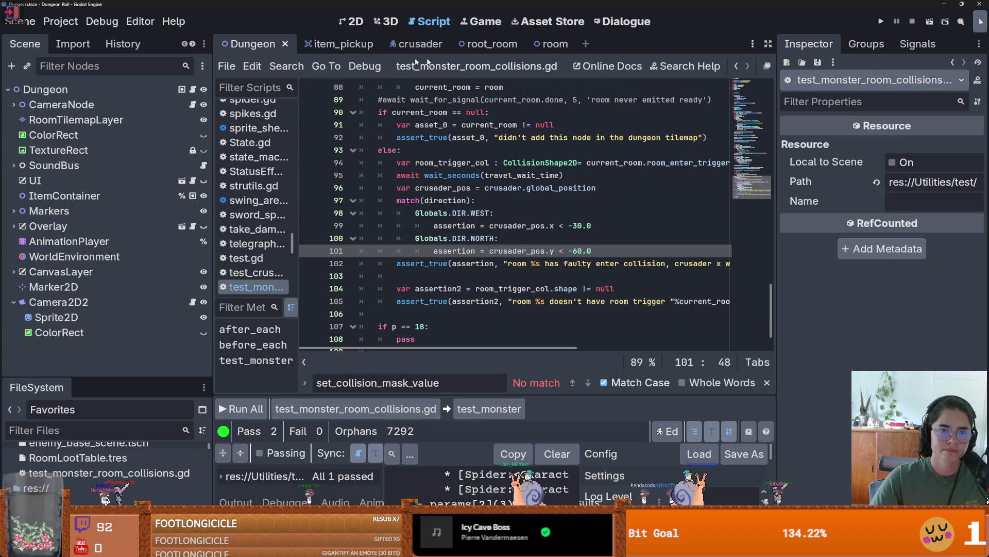
Step: Raise root_room's north_go_to_pos marker to about (-1, -566) and save root_room
left_click(472, 43)
scroll(410, 239, "down", 1)
scroll(409, 240, "up", 2)
scroll(416, 233, "down", 1)
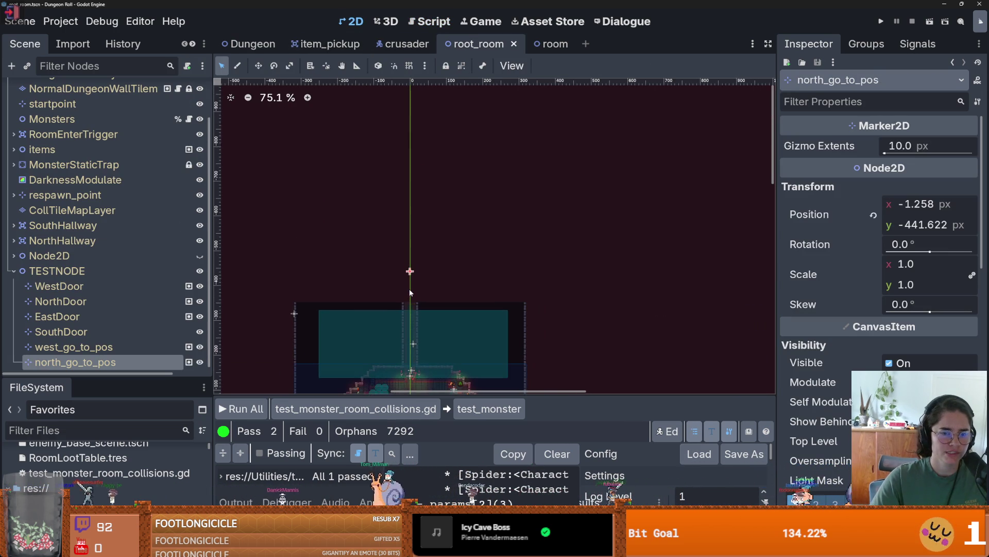
left_click_drag(410, 272, 409, 225)
key("ctrl+s")
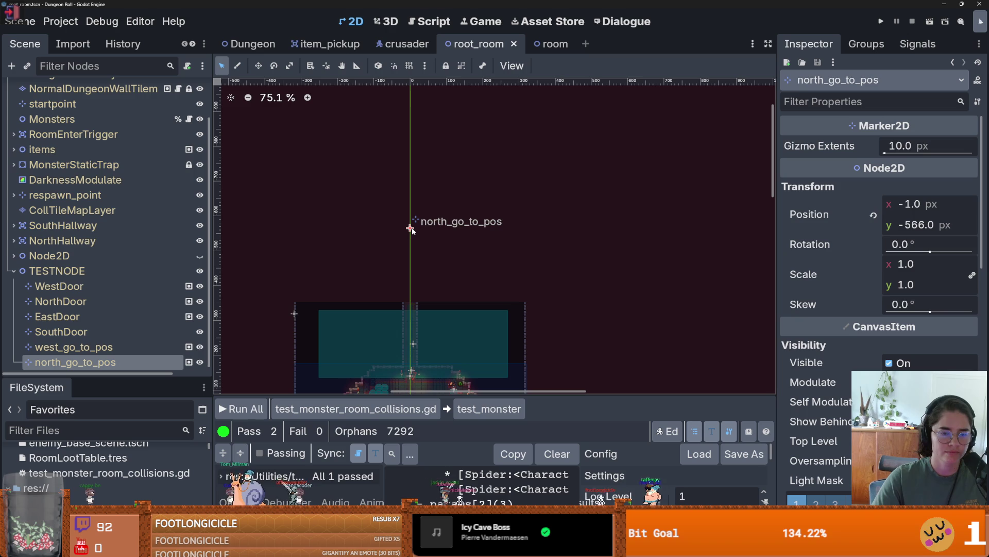
Step: Paint the monster room onto the Dungeon's RoomTilemapLayer above the starting room
left_click(276, 47)
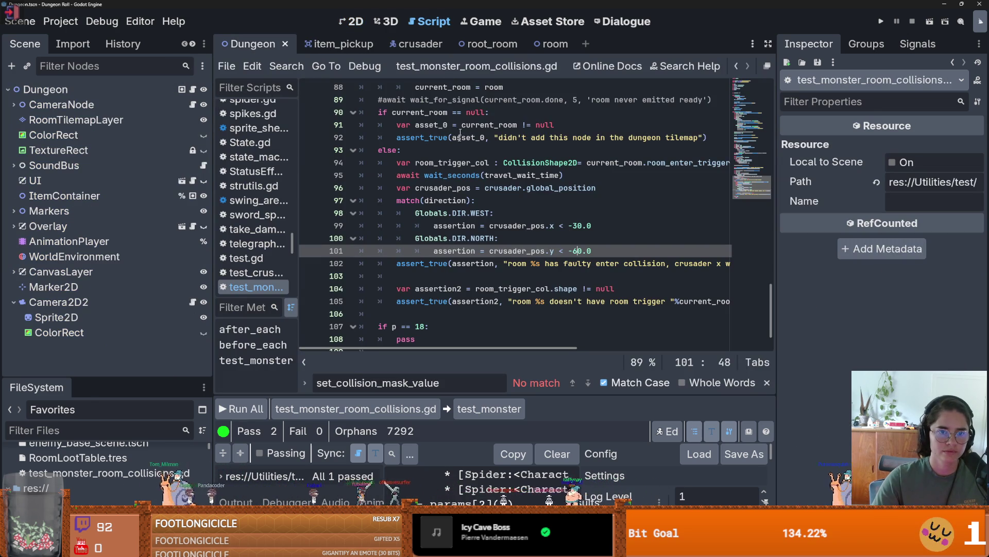
left_click(357, 21)
scroll(309, 335, "down", 3)
left_click(76, 120)
left_click(272, 474)
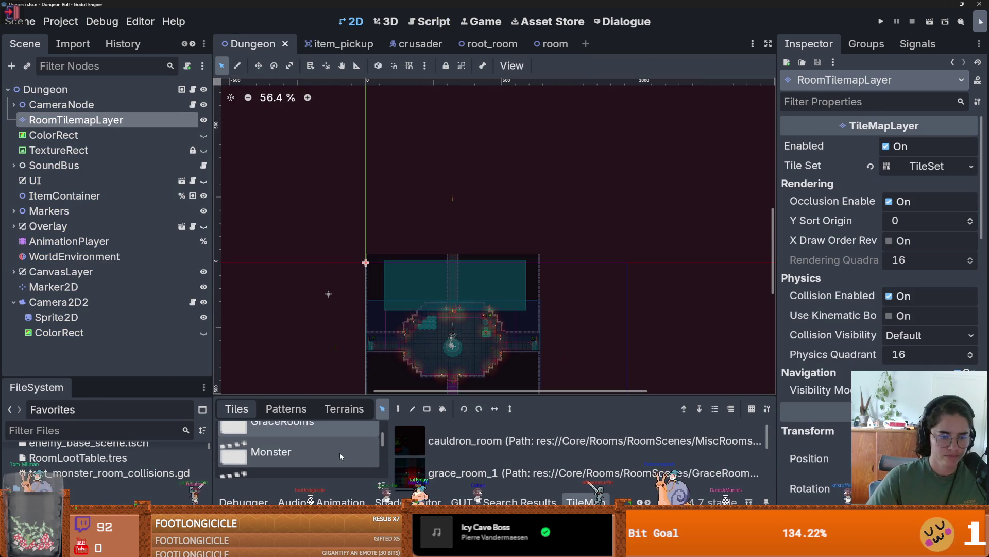
left_click(399, 409)
left_click(428, 208)
Step: Select the Dungeon root and move it to a new canvas spot twice with Move Node(s) Here
scroll(481, 255, "up", 8)
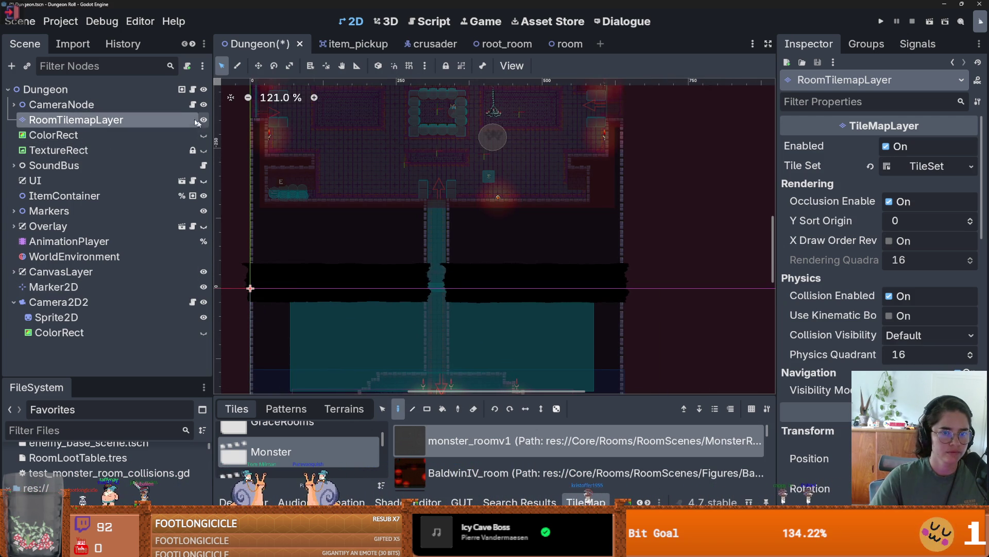
left_click(169, 89)
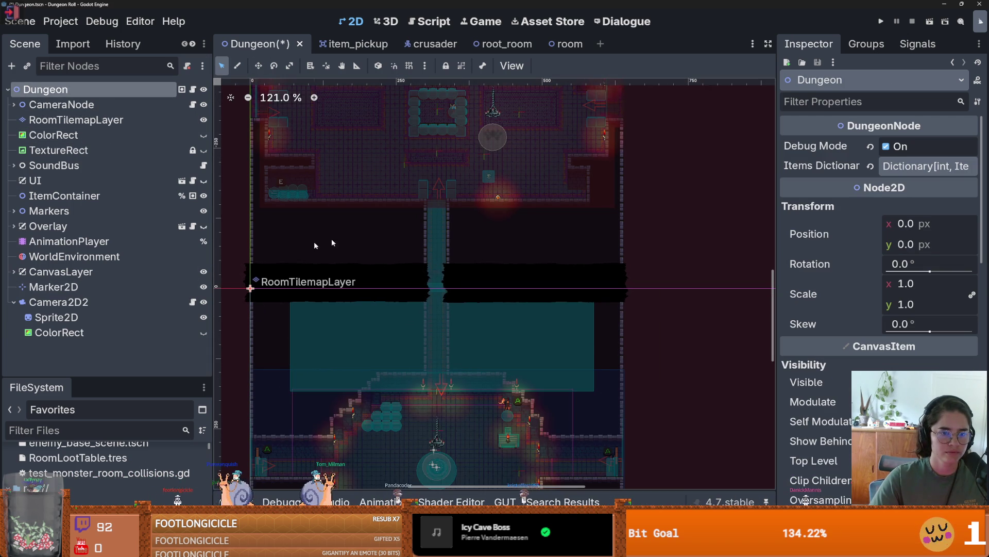
right_click(440, 181)
right_click(435, 186)
right_click(435, 187)
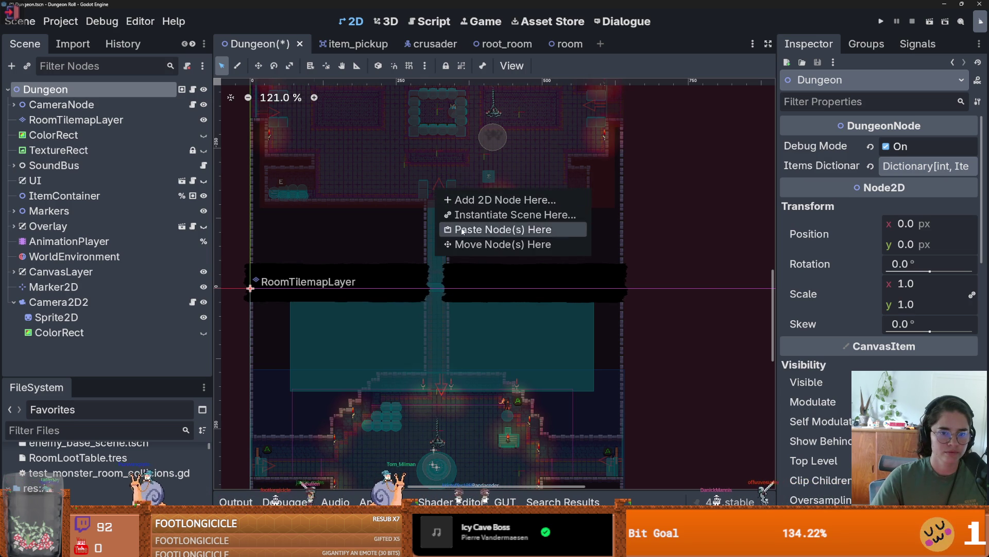
left_click(492, 244)
left_click_drag(631, 259, 452, 290)
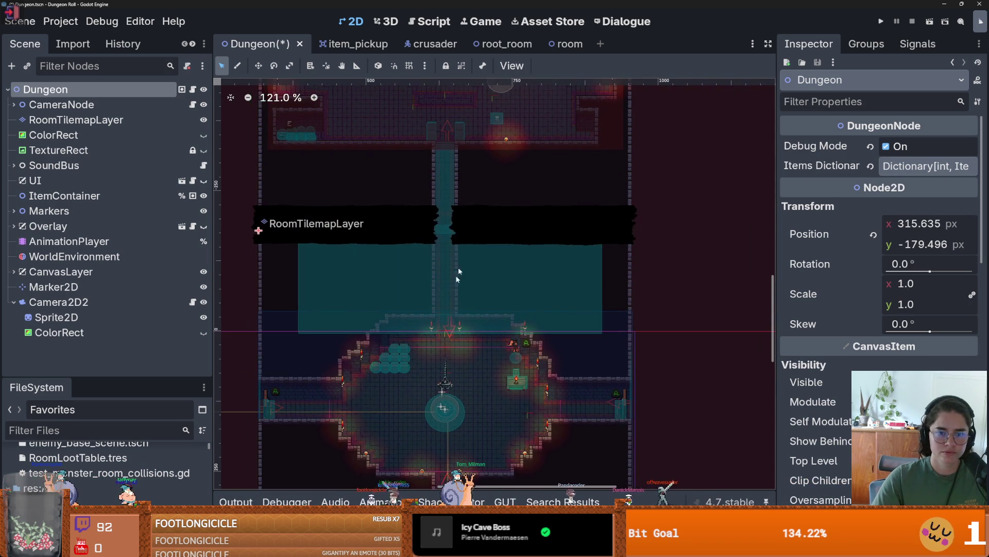
right_click(449, 135)
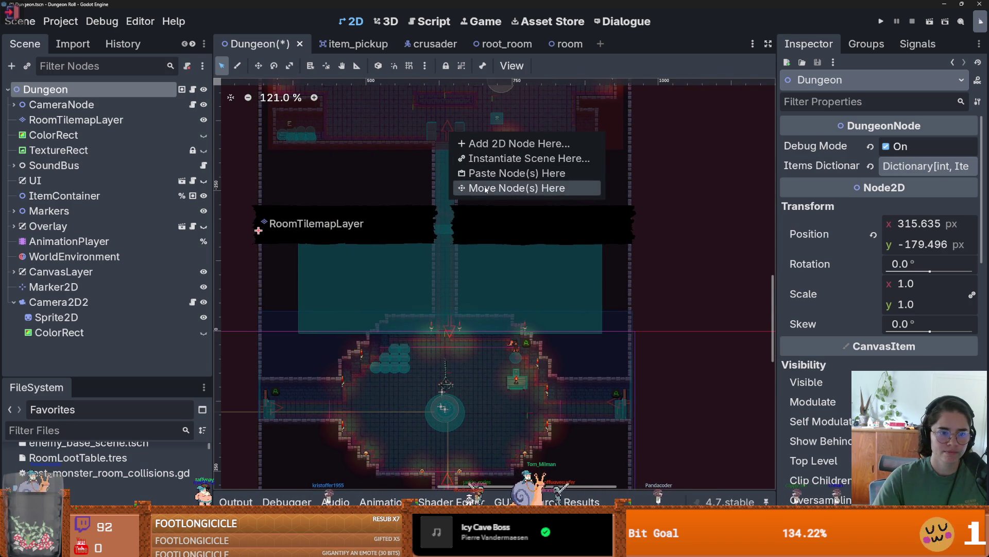
left_click(485, 187)
Step: Cancel an accidental new 2D node, then move the Dungeon root to another spot
left_click_drag(496, 190, 392, 295)
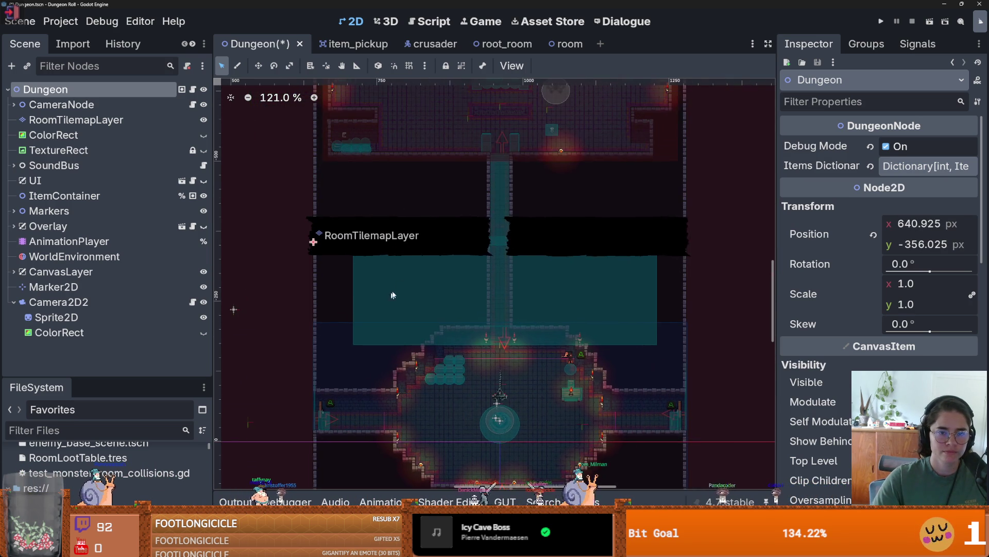
right_click(499, 136)
left_click(529, 148)
type("a")
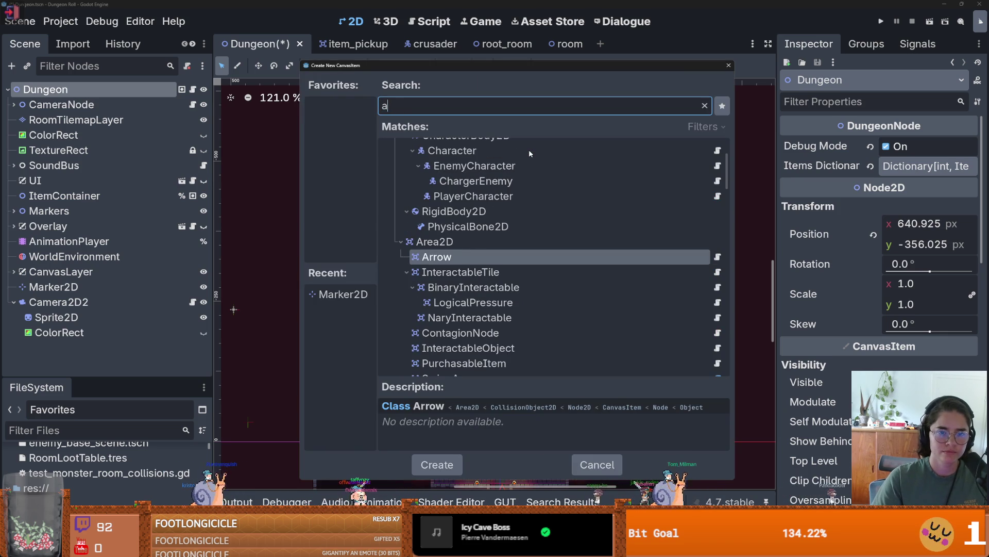
type("a")
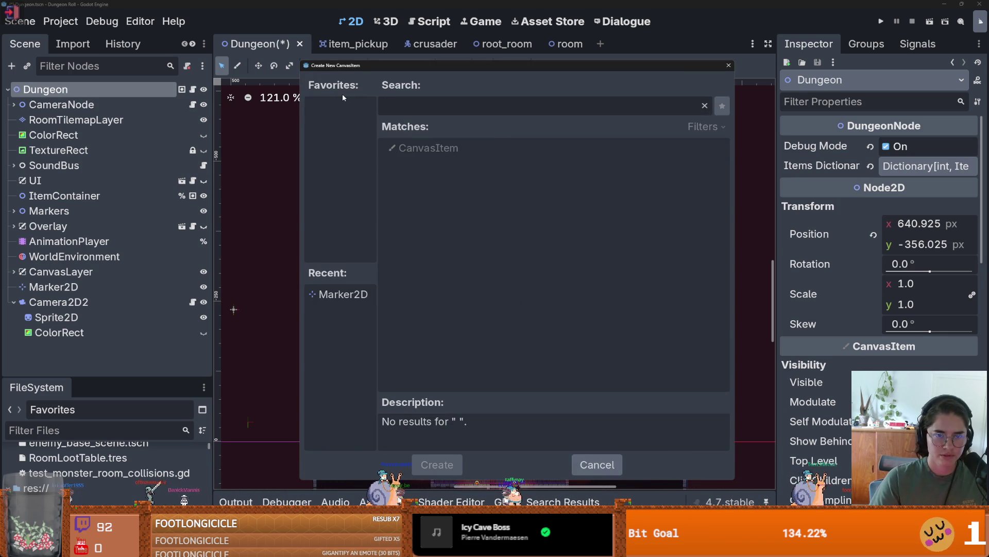
key("Escape")
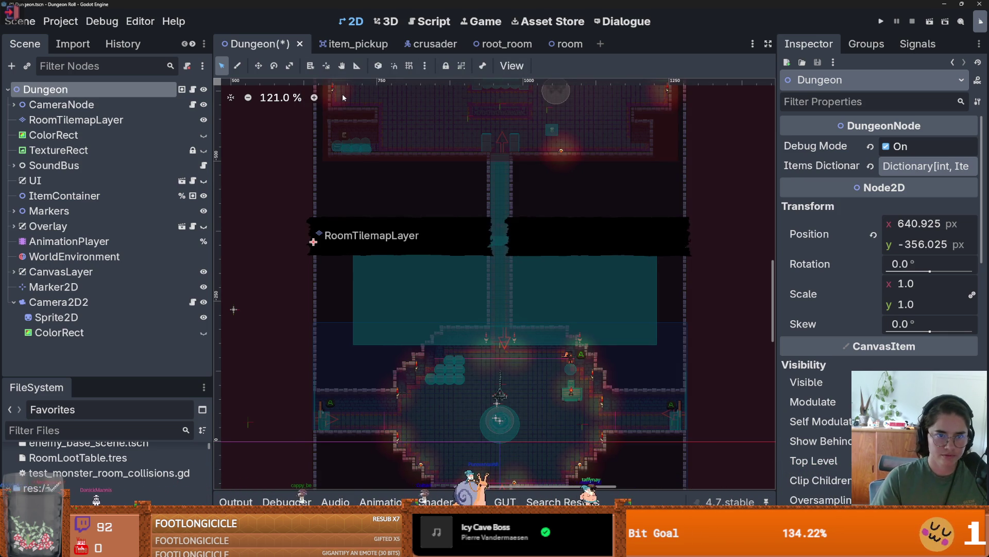
right_click(506, 138)
left_click(517, 188)
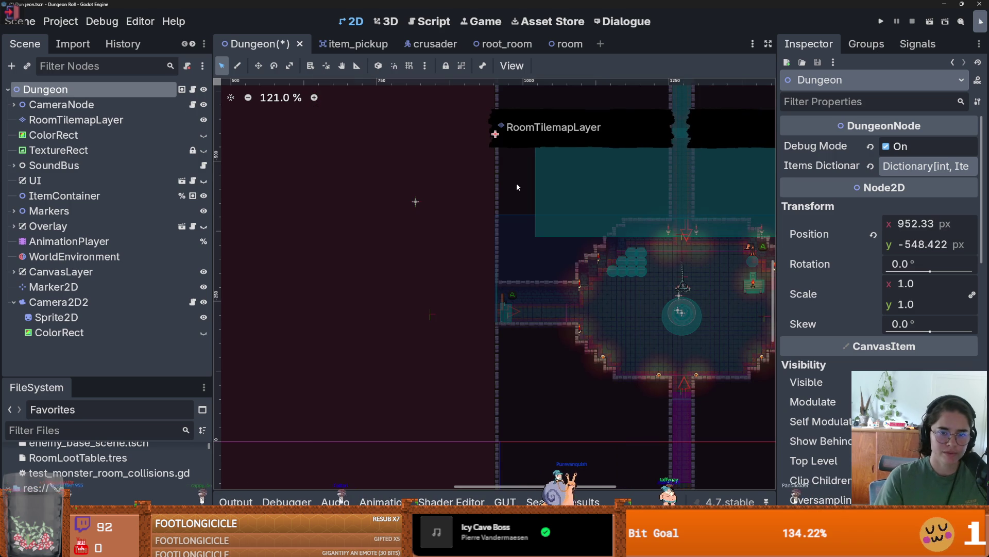
Step: Pan the canvas and move the Dungeon node twice more to refine its position
scroll(265, 248, "right", 1)
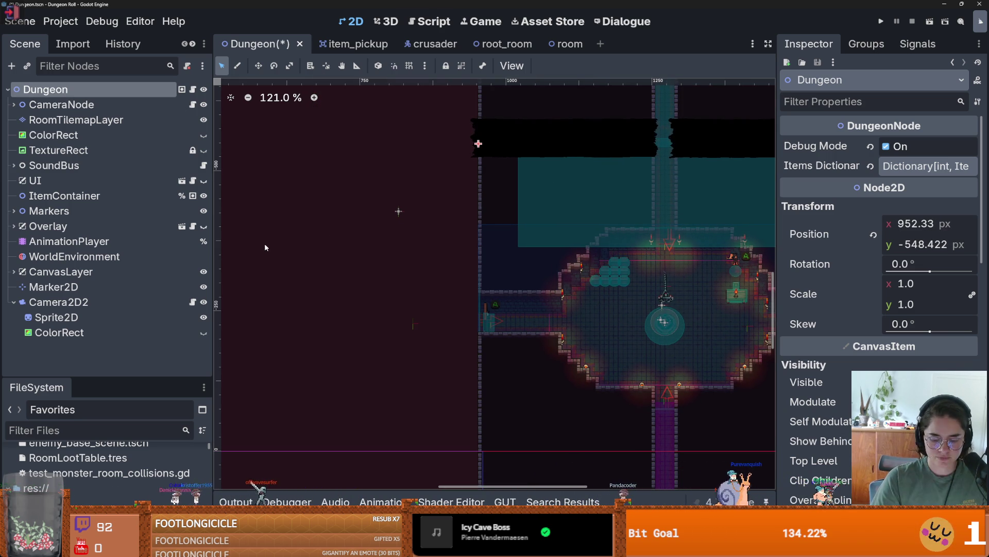
scroll(265, 248, "up", 5)
scroll(265, 247, "right", 5)
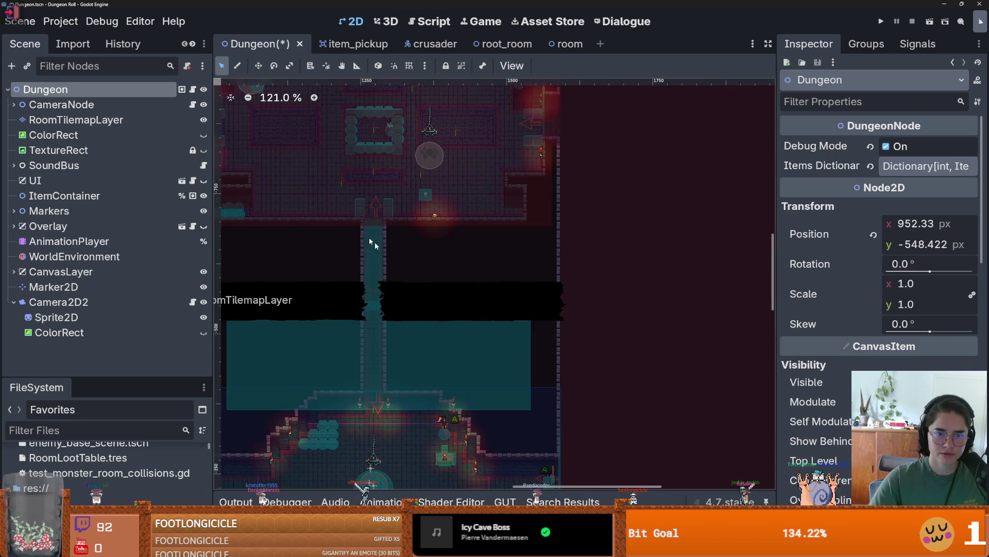
scroll(385, 200, "up", 3)
right_click(385, 200)
left_click(413, 251)
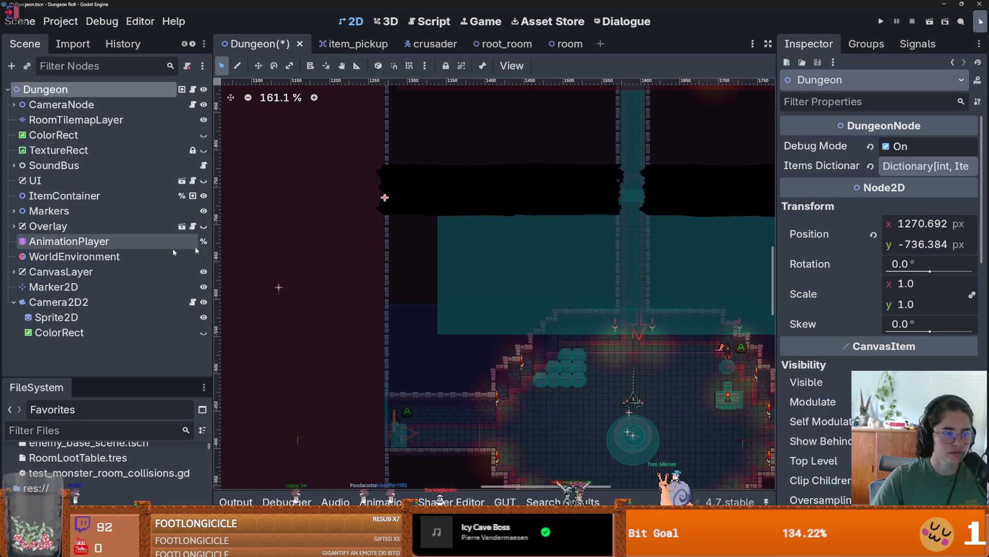
right_click(318, 191)
left_click(347, 245)
scroll(348, 246, "down", 6)
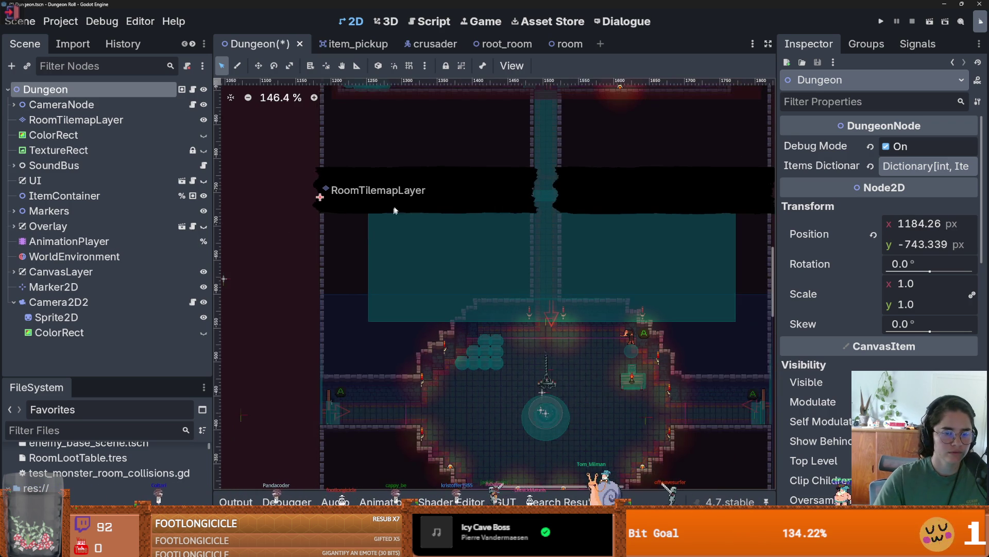
scroll(431, 215, "up", 8)
Step: Reselect the Dungeon root and move it so Position reads 1500.009, -928.353
left_click(452, 215)
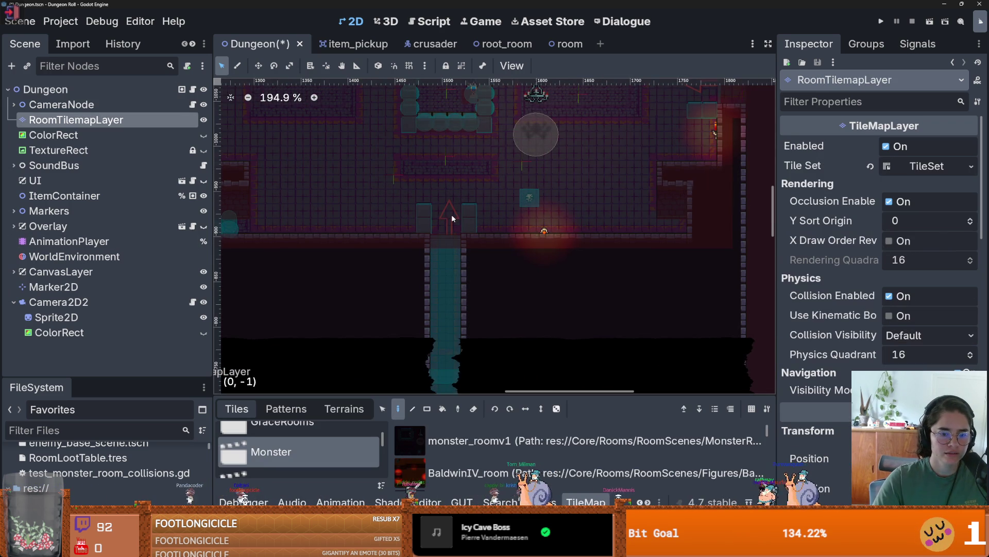
left_click(91, 150)
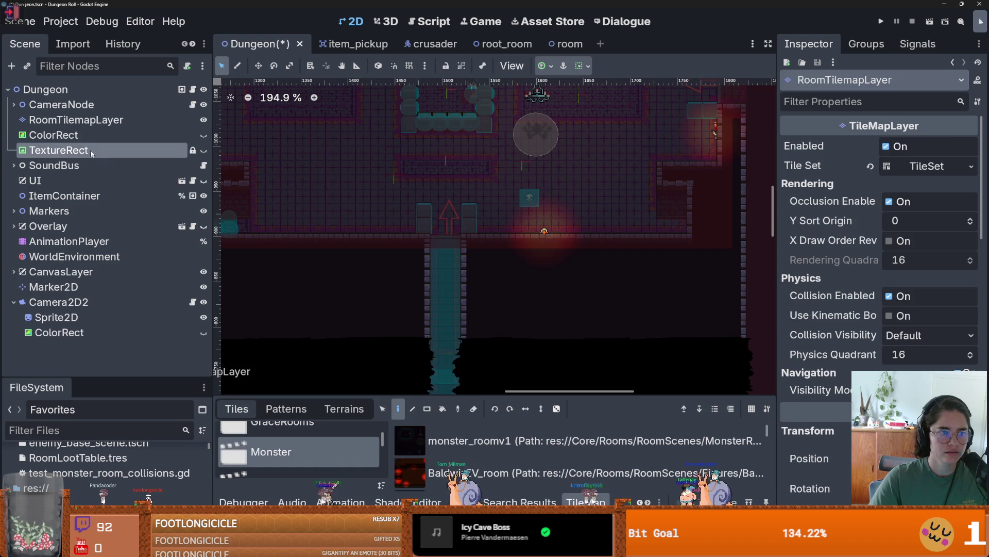
right_click(447, 220)
left_click(77, 87)
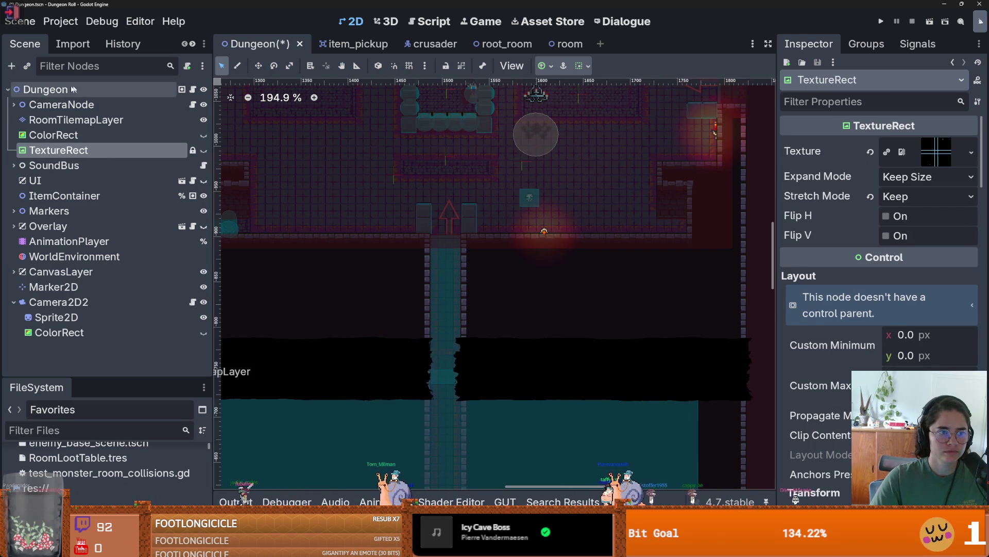
left_click(77, 88)
right_click(444, 217)
left_click(483, 268)
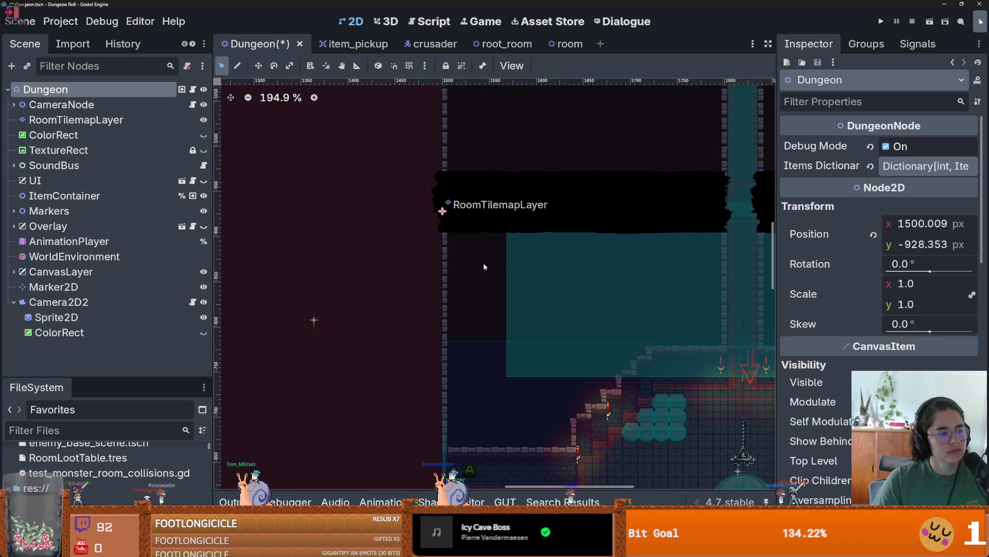
scroll(473, 218, "down", 6)
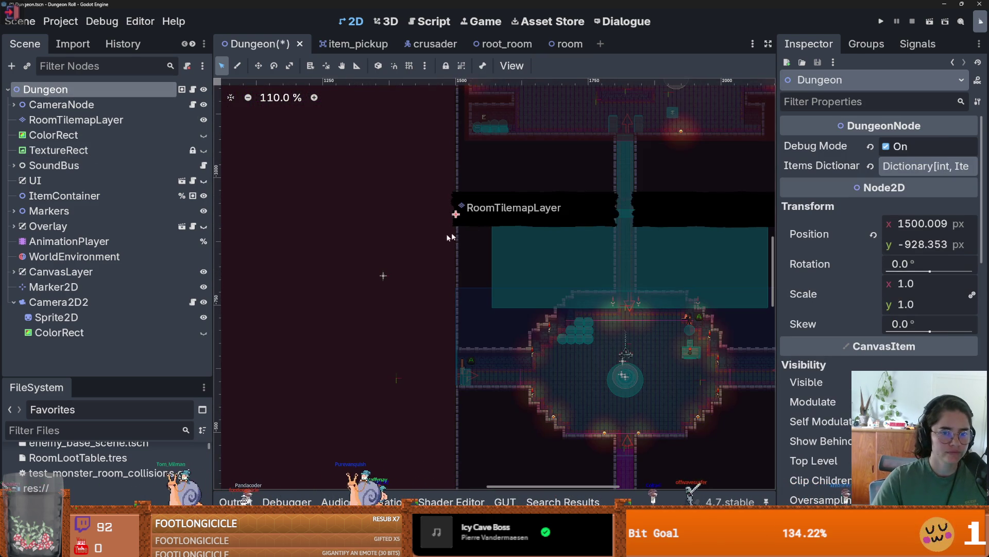
Step: Add a Marker2D under Dungeon and place it at the north doorway to read its position
left_click(11, 66)
type("ma")
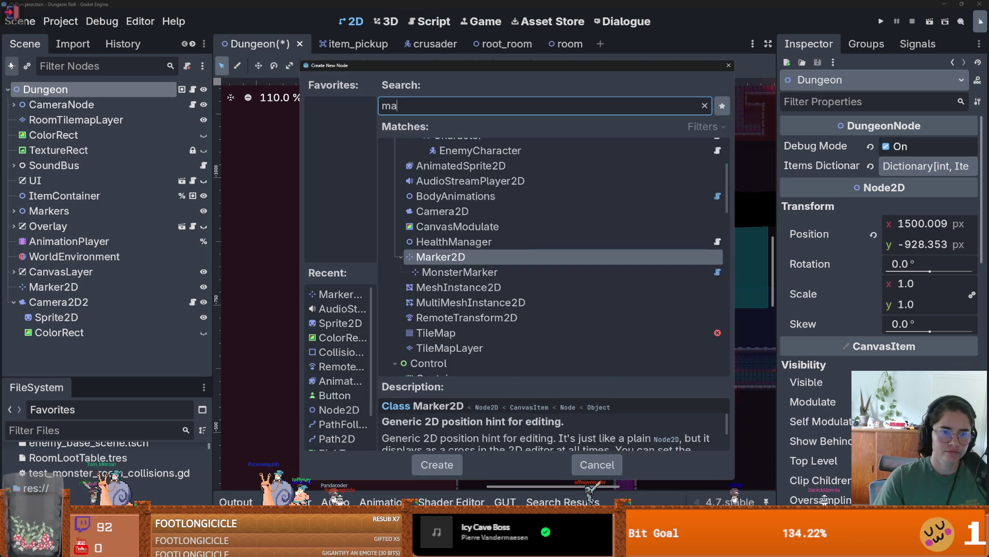
key("Return")
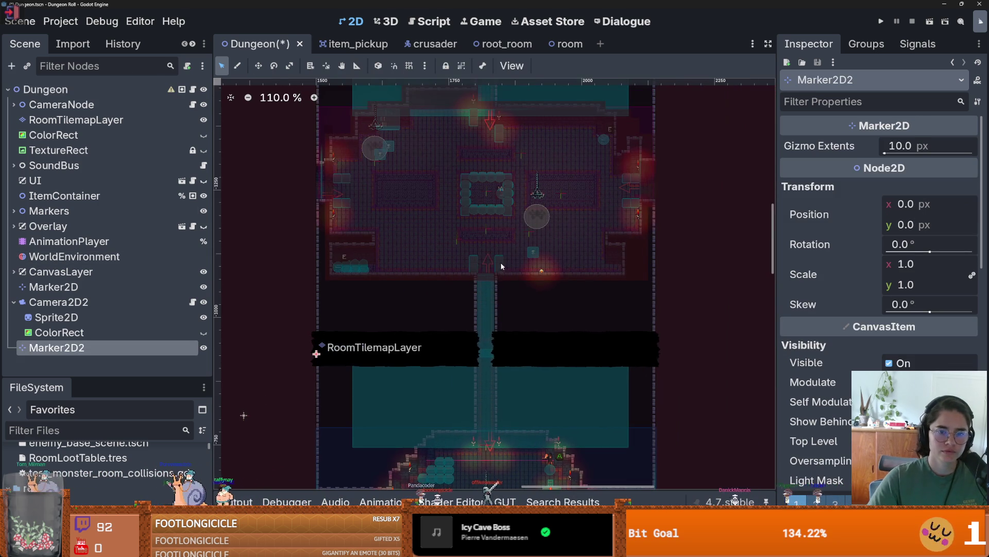
right_click(488, 263)
left_click(518, 316)
scroll(500, 277, "up", 3)
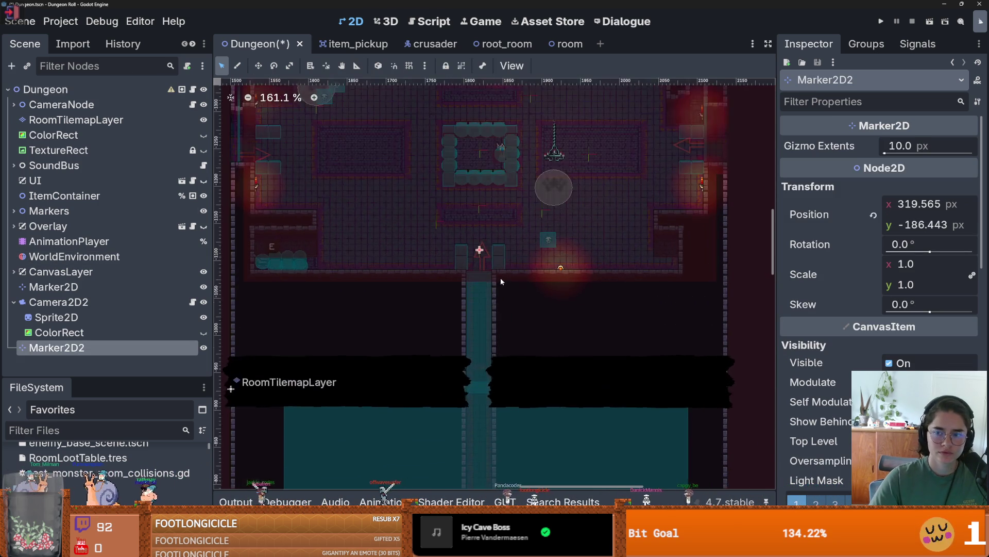
scroll(499, 270, "down", 3)
scroll(500, 271, "up", 1)
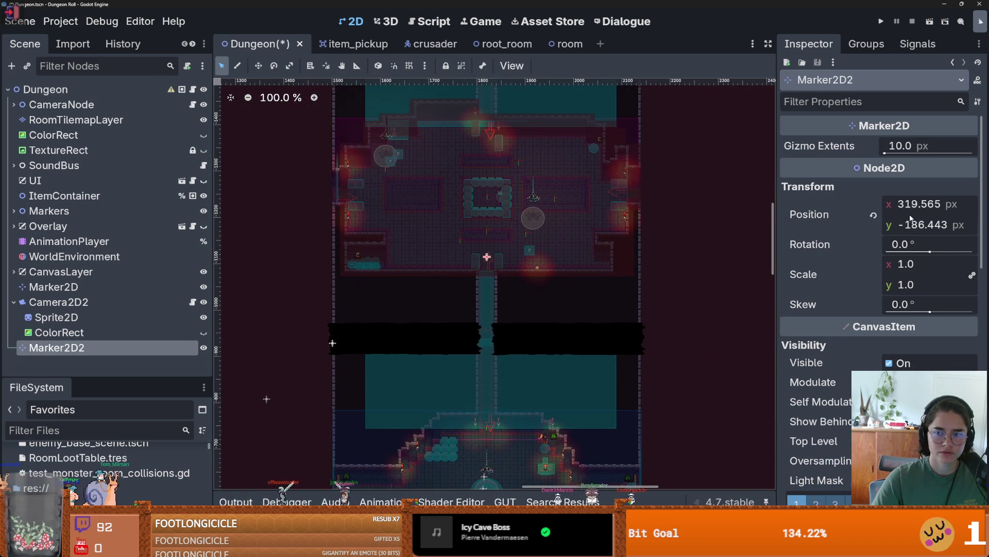
scroll(479, 258, "up", 3)
scroll(472, 258, "down", 2)
left_click(472, 257)
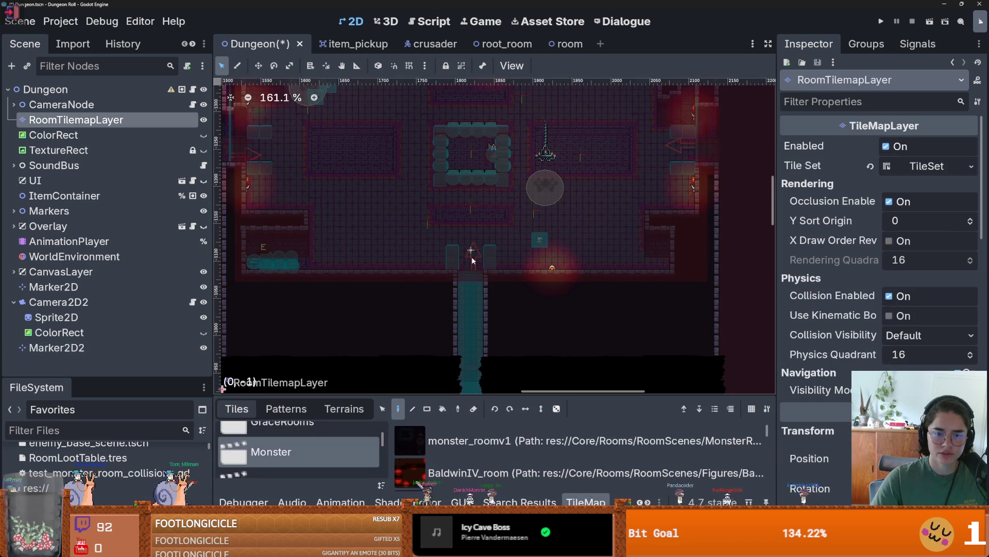
left_click(57, 347)
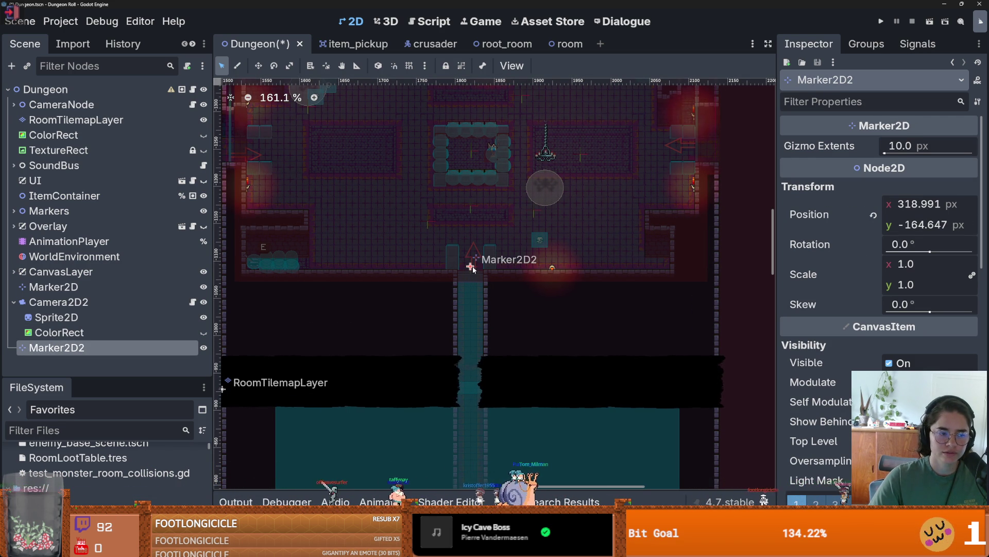
Step: Delete the temporary Marker2D2, save the Dungeon scene, and go to root_room
right_click(120, 350)
left_click(219, 502)
left_click(459, 278)
scroll(435, 325, "down", 10)
left_click(382, 223)
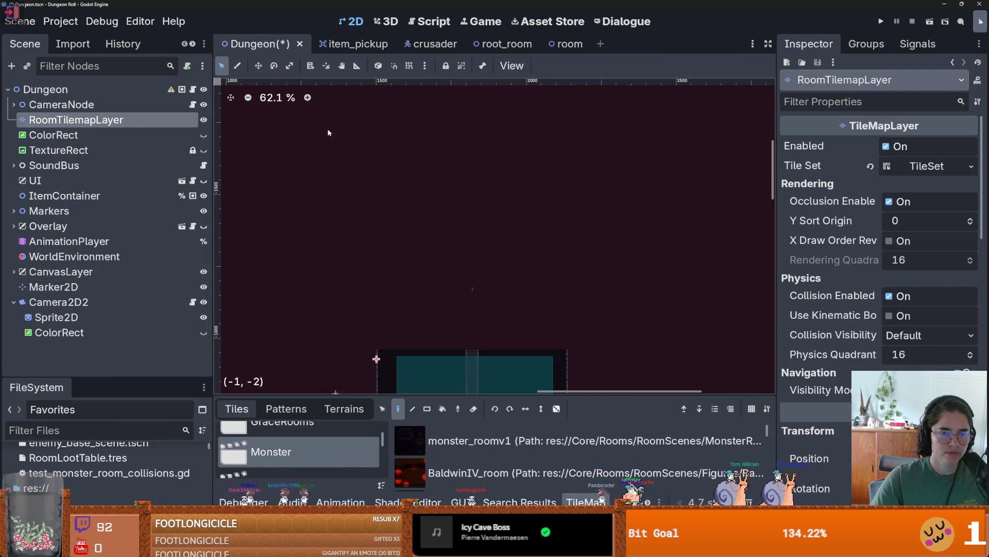
key("ctrl+s")
left_click(478, 44)
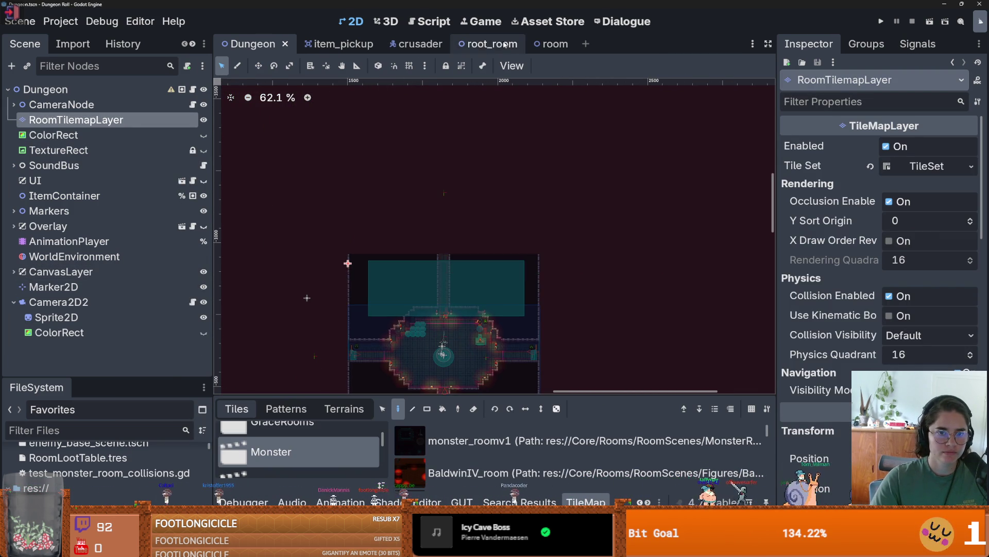
Step: Save root_room and run test_monster_room_collisions.gd from the GUT panel, then close the game window
scroll(452, 281, "down", 1)
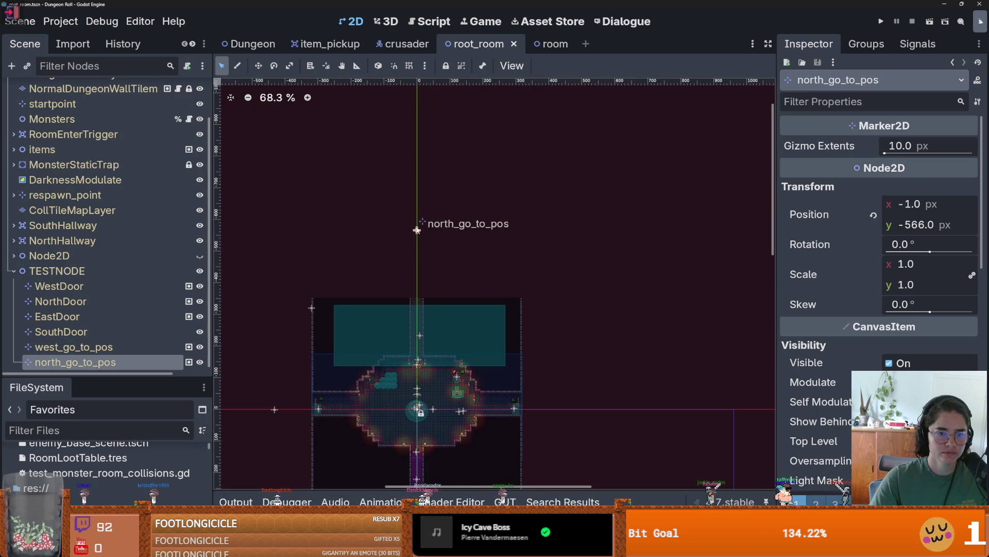
key("ctrl+s")
double_click(103, 472)
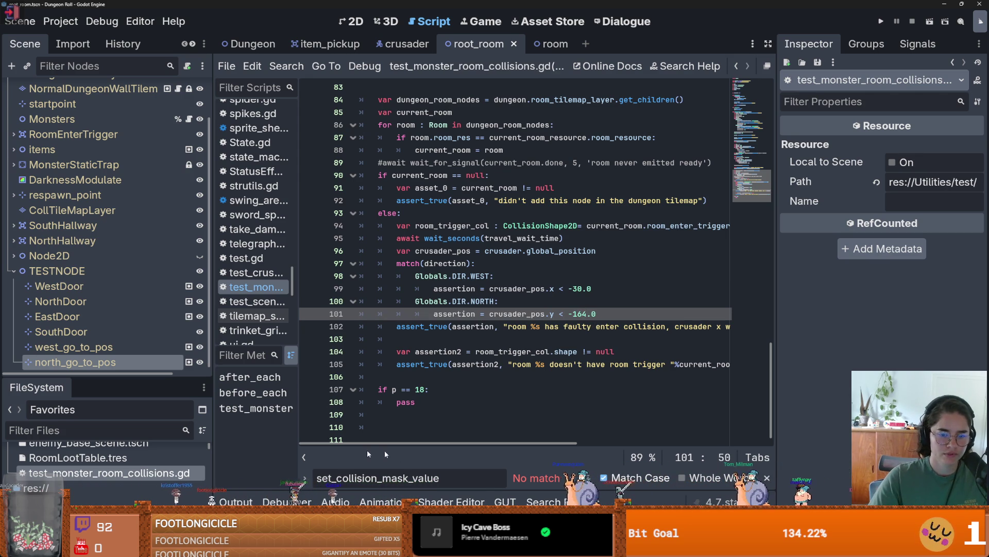
left_click(502, 502)
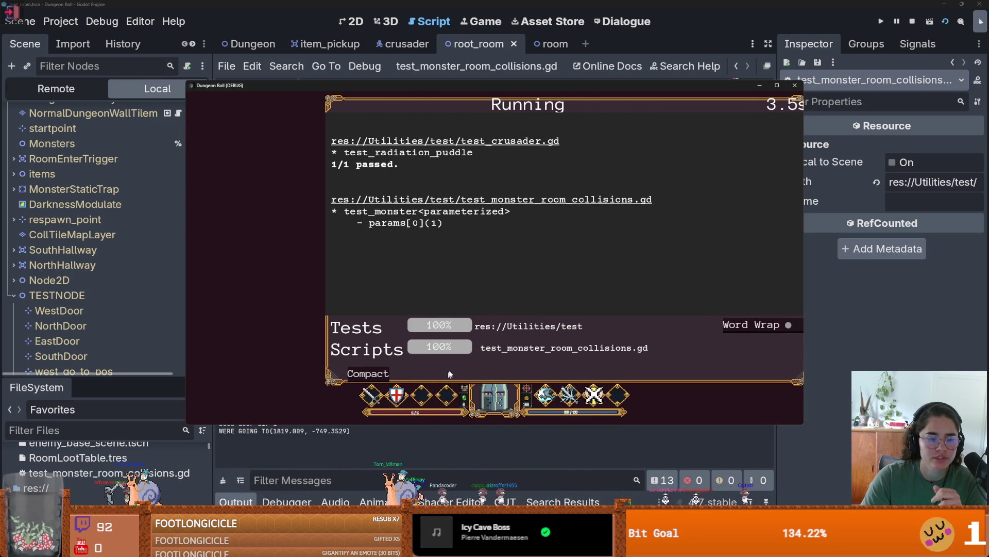
left_click(794, 86)
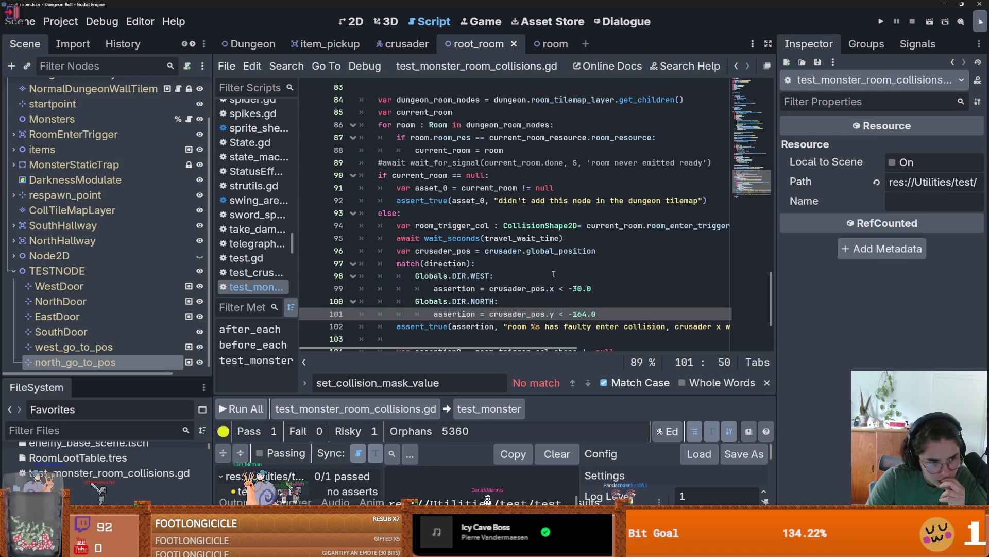
Step: Run all tests with the progress box set to compact, then pause the running game
left_click(348, 23)
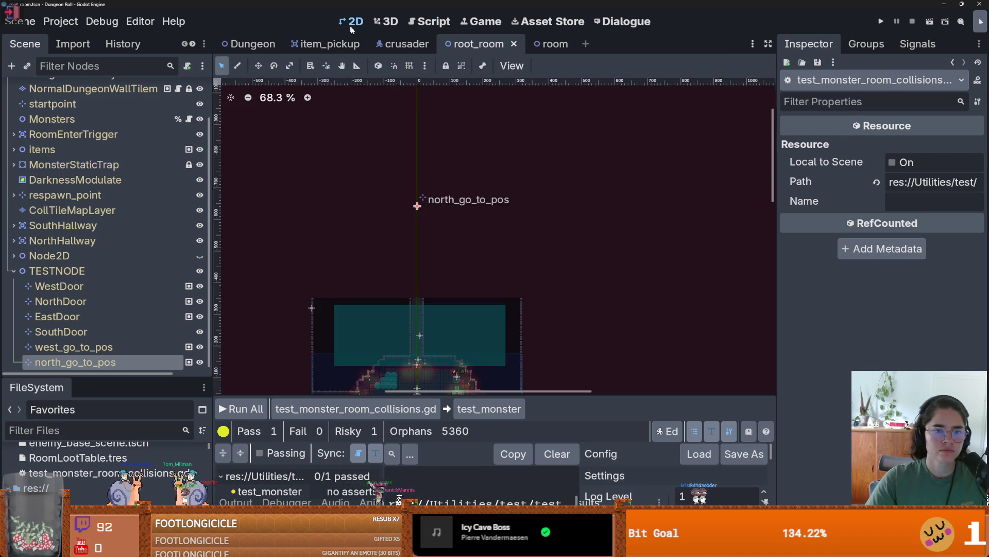
scroll(453, 273, "down", 1)
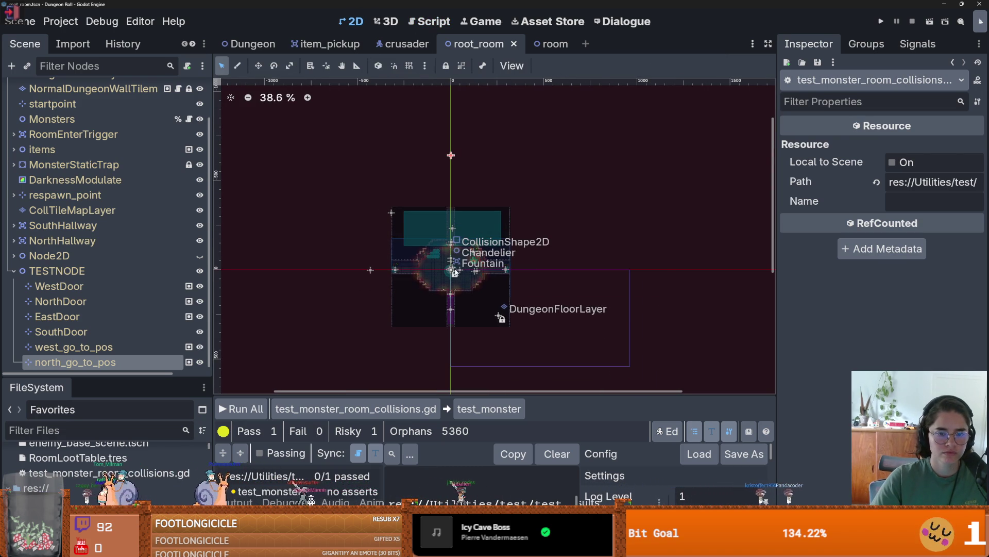
scroll(454, 273, "up", 3)
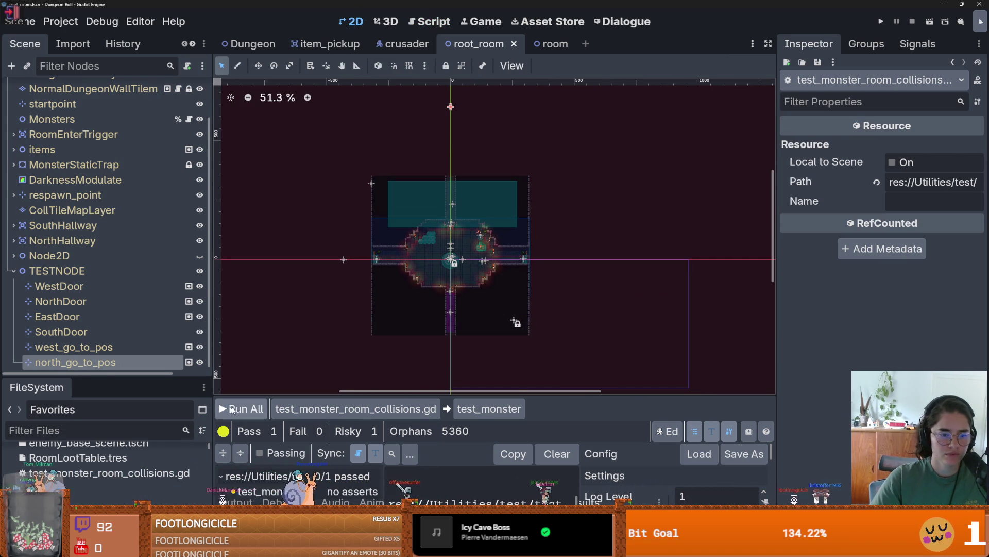
left_click(225, 409)
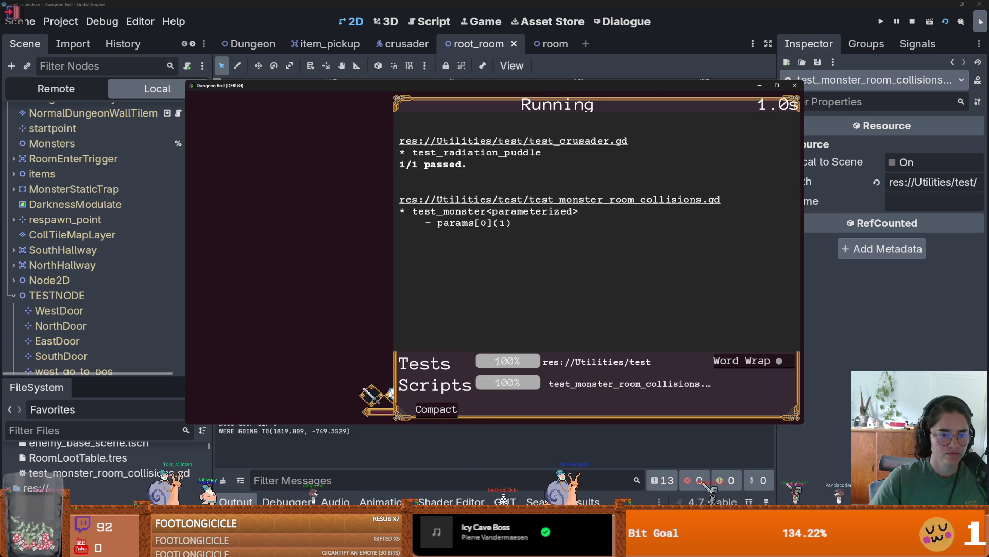
left_click(436, 411)
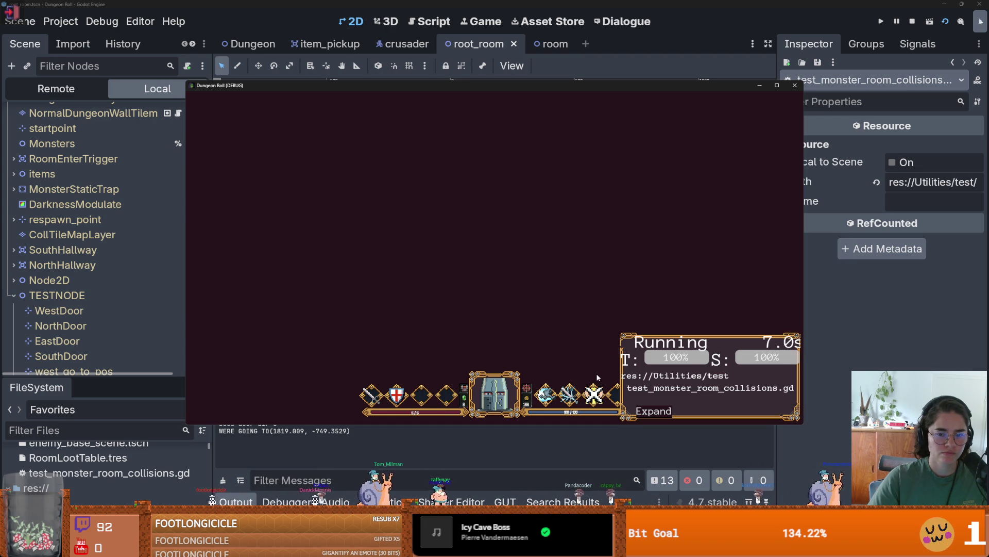
key("Escape")
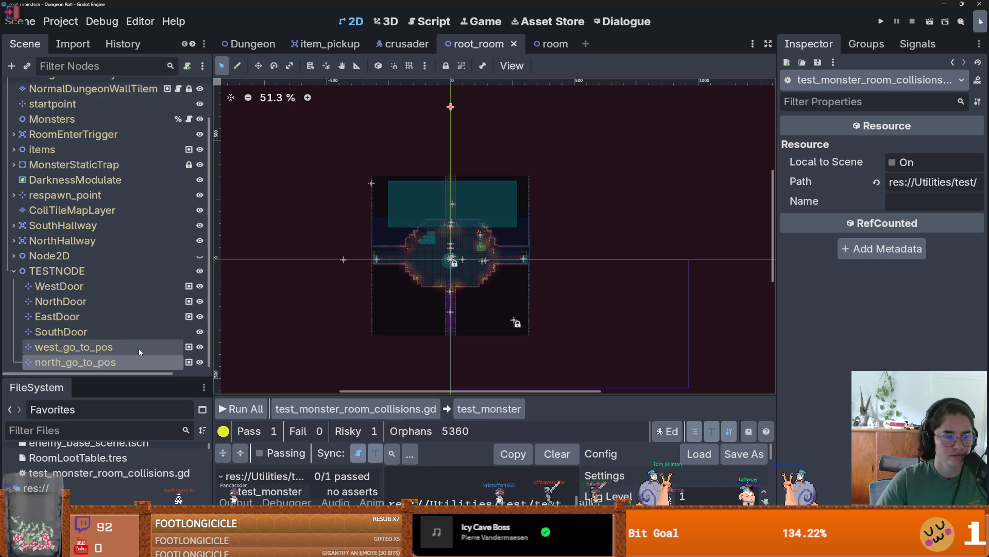
Step: Move the selected node on the canvas, dismiss the inherited-node alert, and return to the Dungeon scene
right_click(451, 126)
left_click(465, 175)
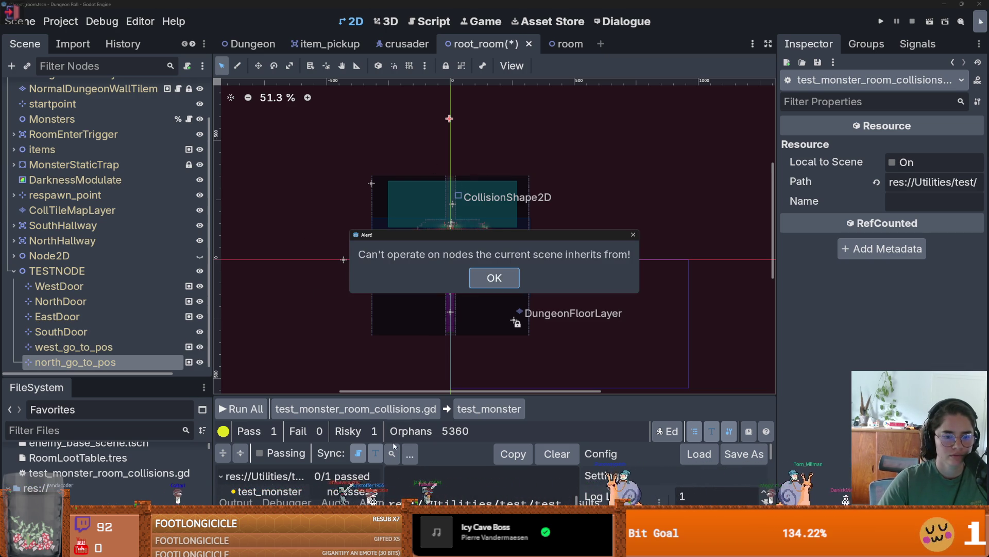
key("alt+Tab")
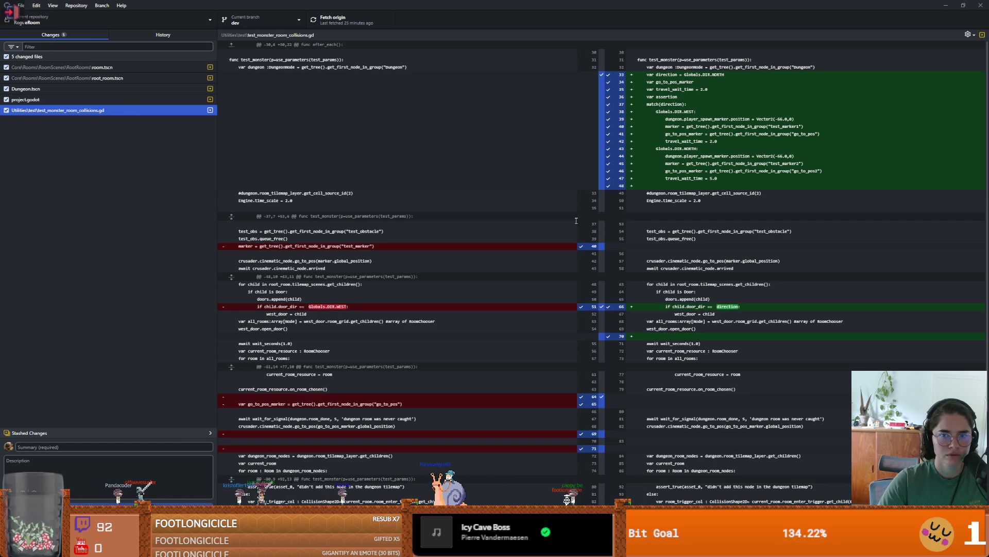
key("alt+Tab")
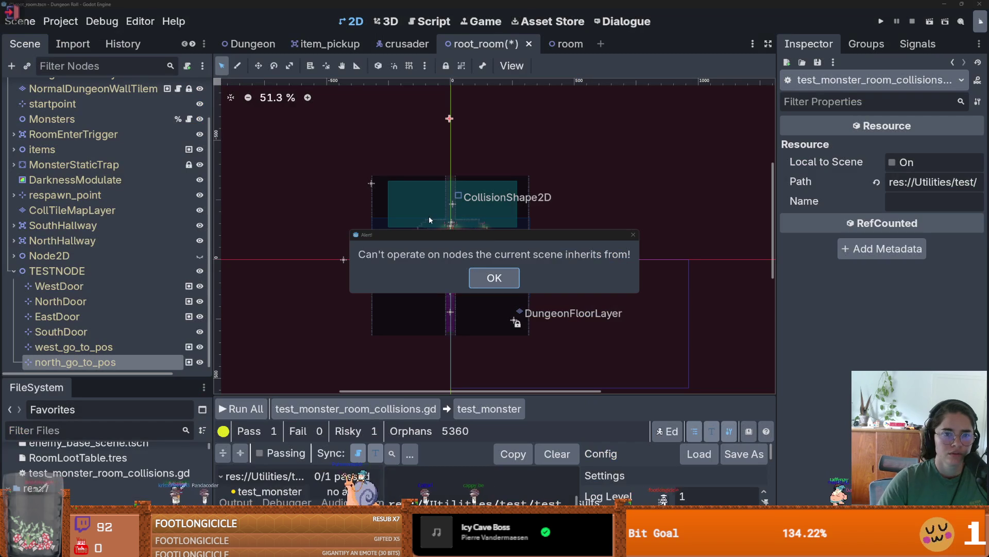
left_click(496, 278)
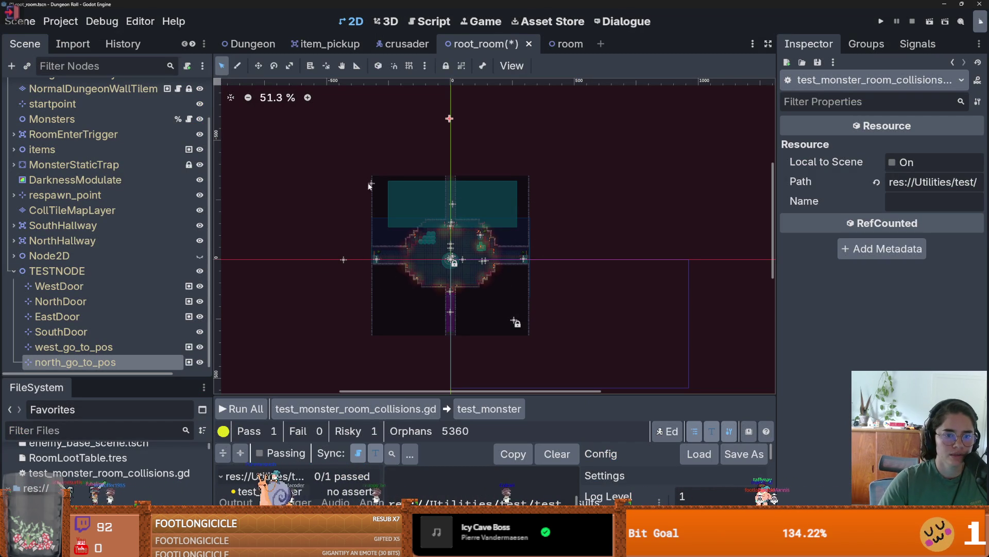
scroll(98, 242, "up", 3)
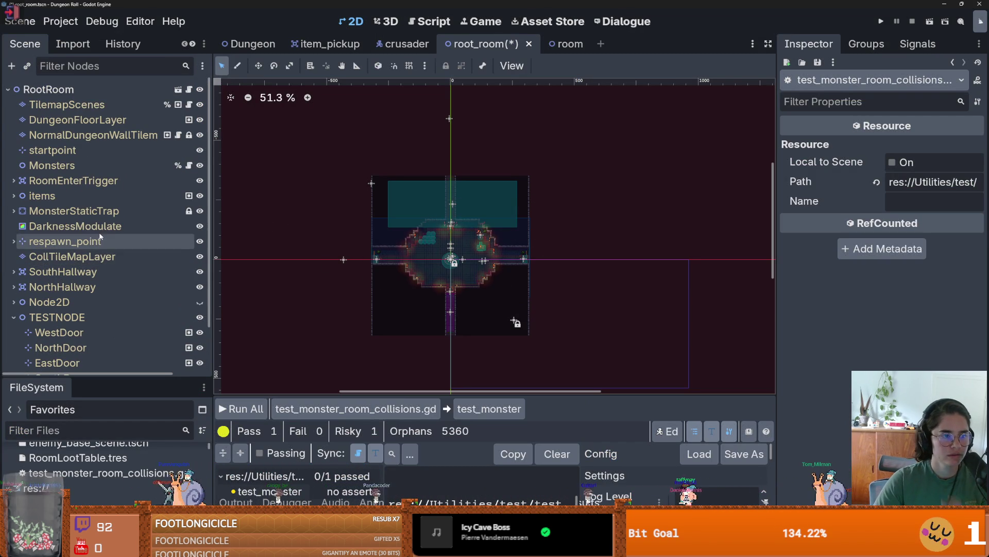
left_click(250, 44)
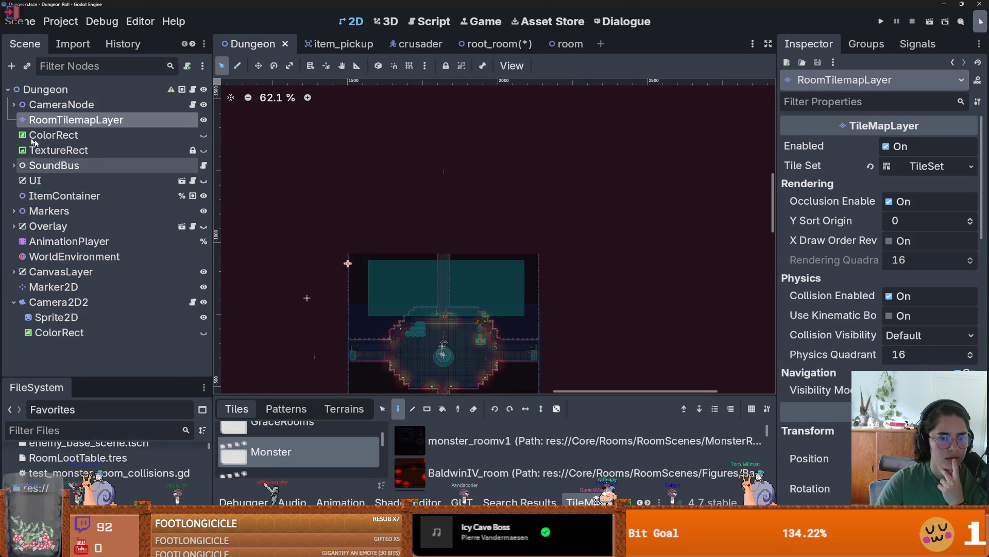
Step: Run all unit tests from the GUT runner in compact view, getting 1 pass, 0 fails, 1 risky
left_click(14, 210)
left_click(13, 211)
left_click(626, 502)
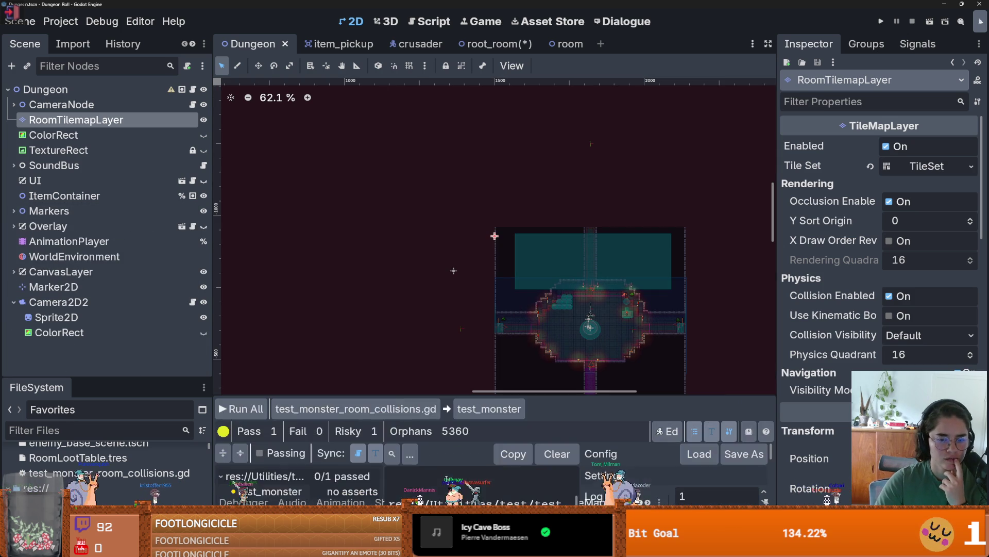
left_click(258, 408)
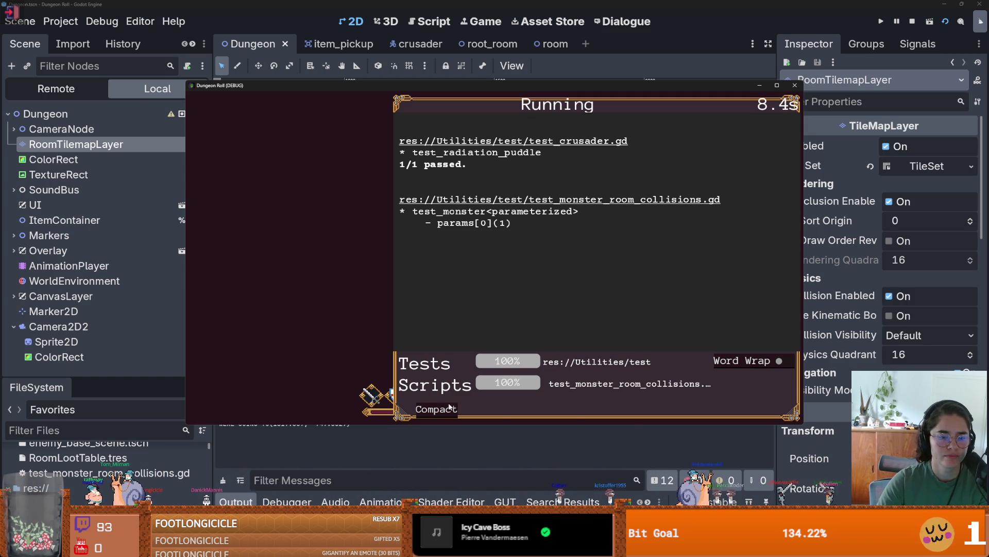
left_click(425, 408)
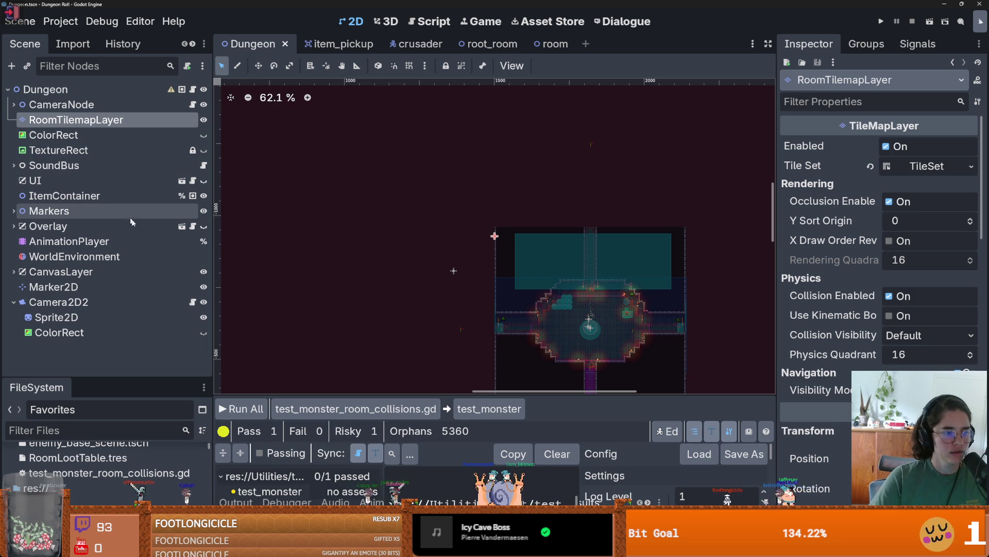
left_click_drag(121, 375, 121, 272)
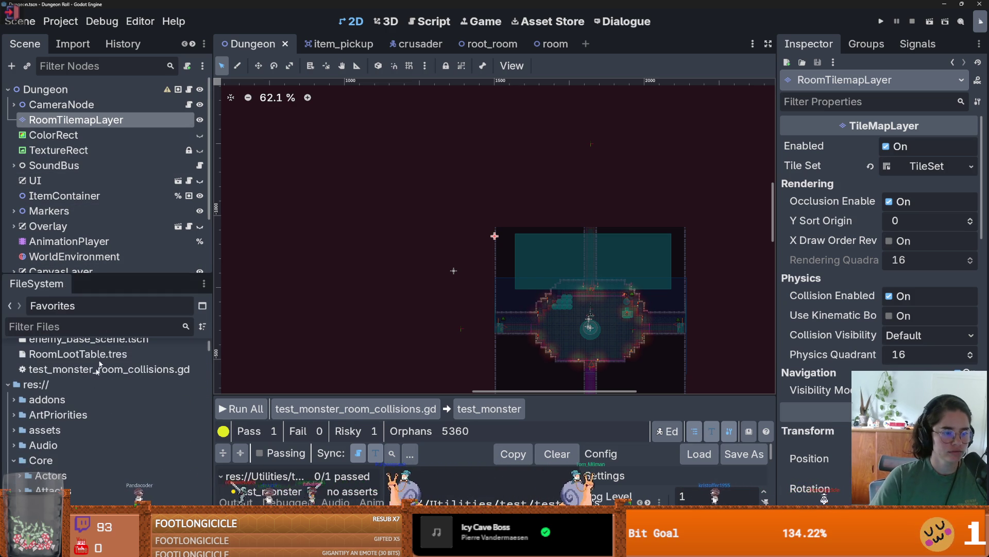
Step: Open test_monster_room_collisions.gd, review the travel_wait_time code, and save the script
scroll(118, 397, "up", 3)
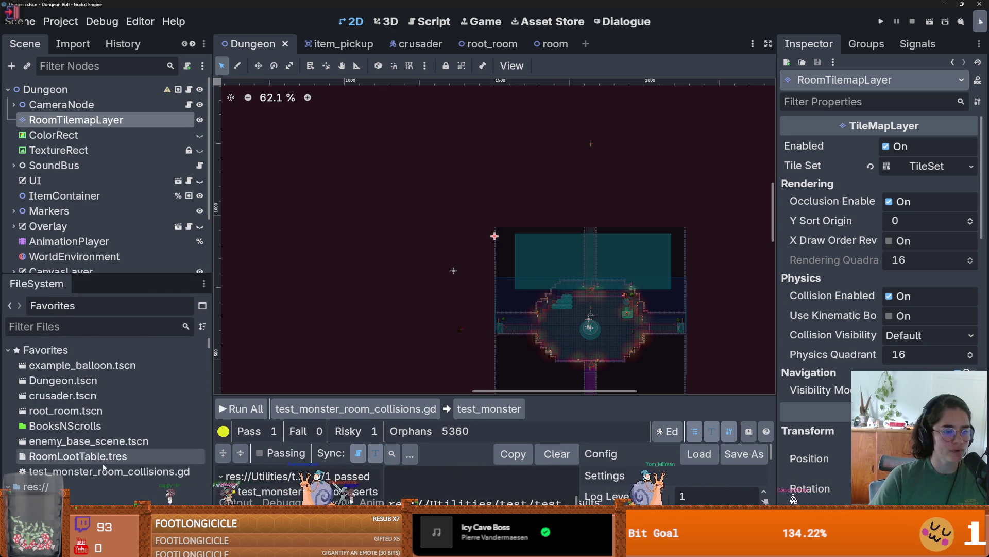
double_click(103, 471)
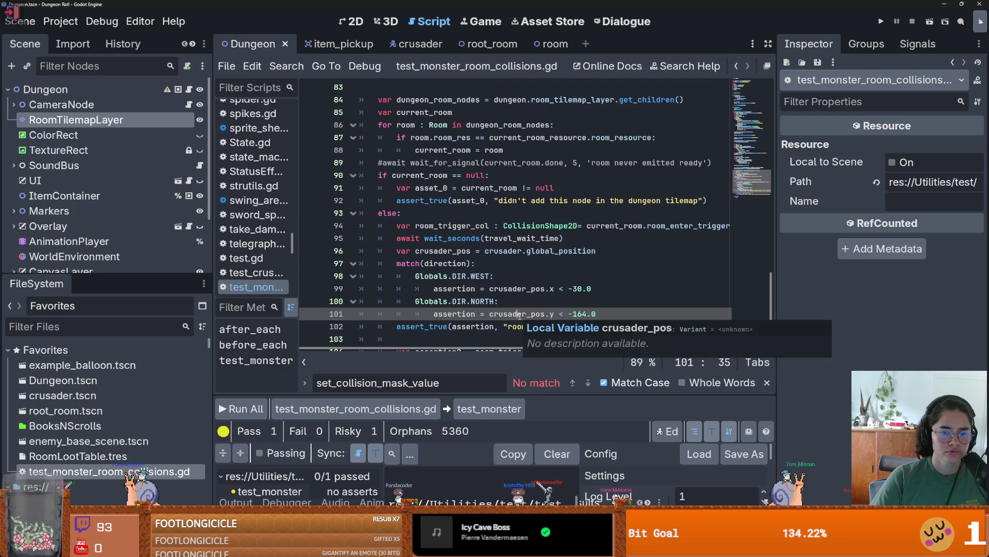
scroll(520, 316, "up", 12)
scroll(520, 316, "up", 3)
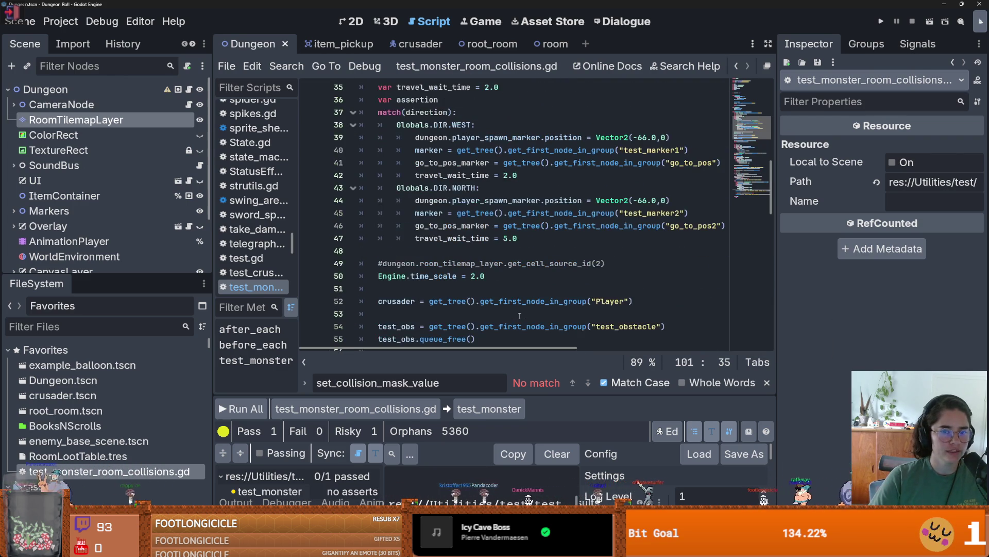
left_click(551, 285)
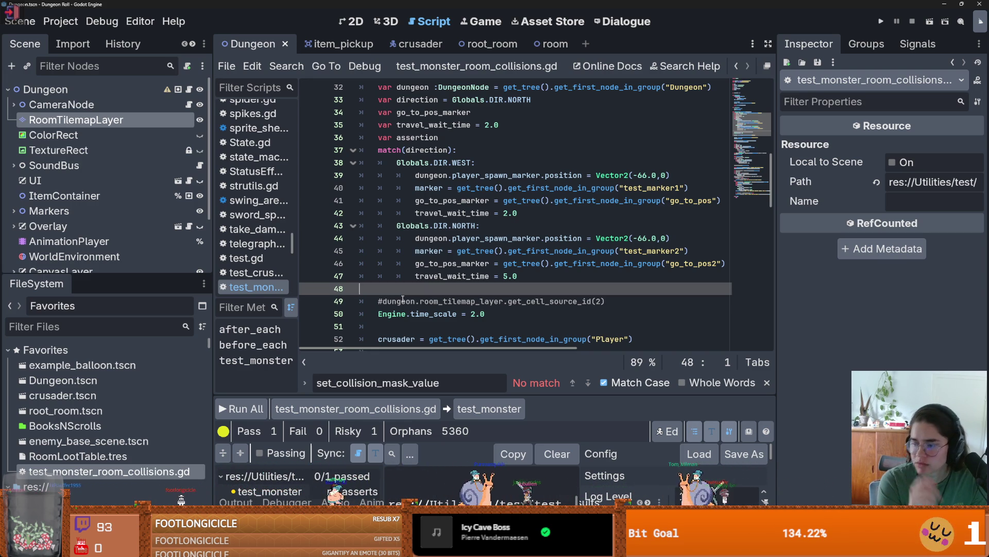
double_click(440, 128)
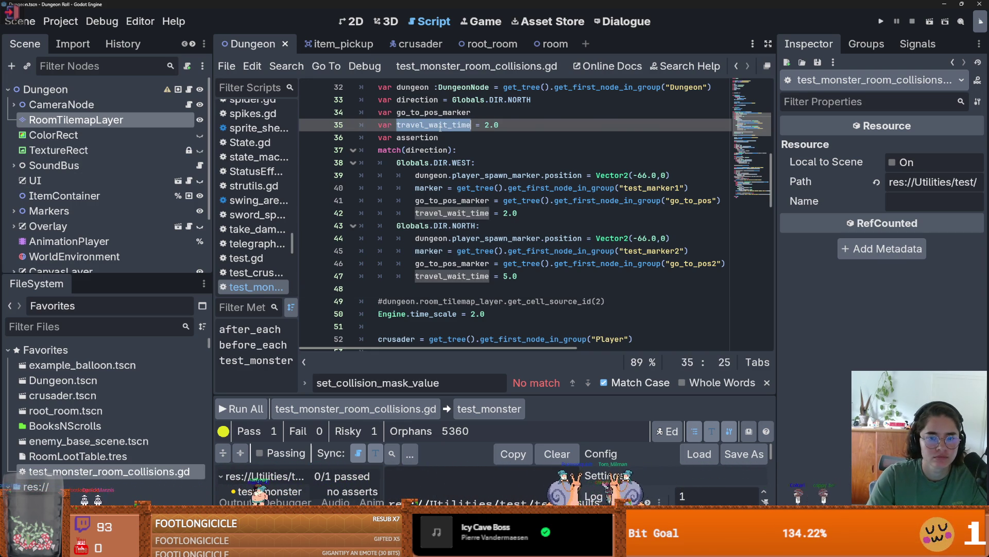
scroll(483, 228, "down", 3)
scroll(484, 228, "up", 2)
scroll(483, 228, "down", 3)
scroll(483, 228, "up", 5)
scroll(483, 228, "down", 8)
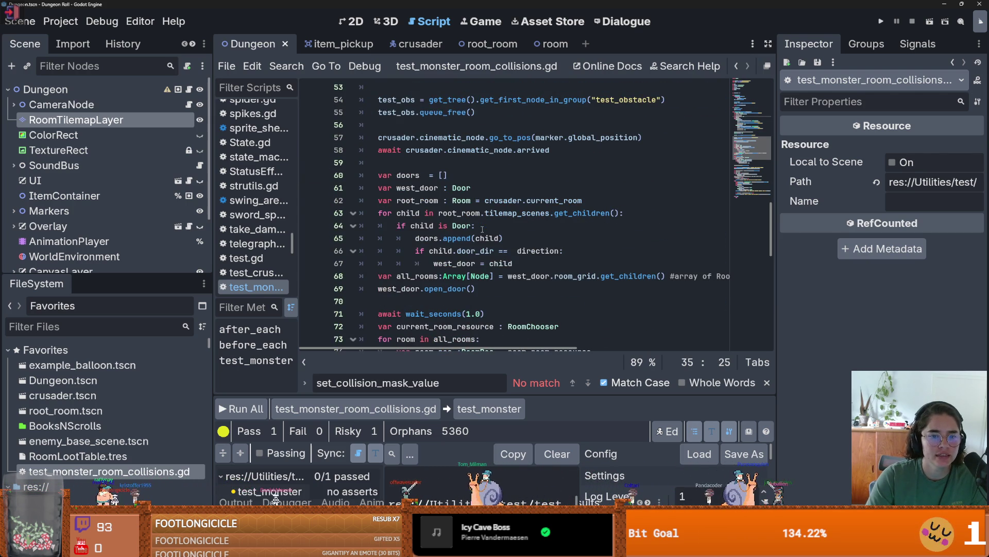
scroll(471, 225, "down", 1)
scroll(472, 237, "down", 3)
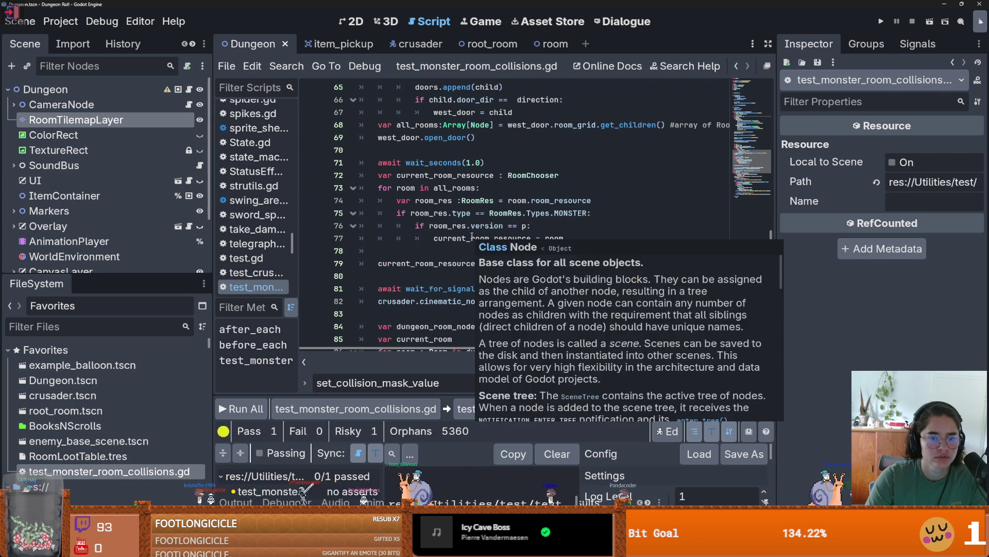
key("ctrl+s")
Step: Launch the project, stop the running game, and save again
scroll(471, 235, "down", 3)
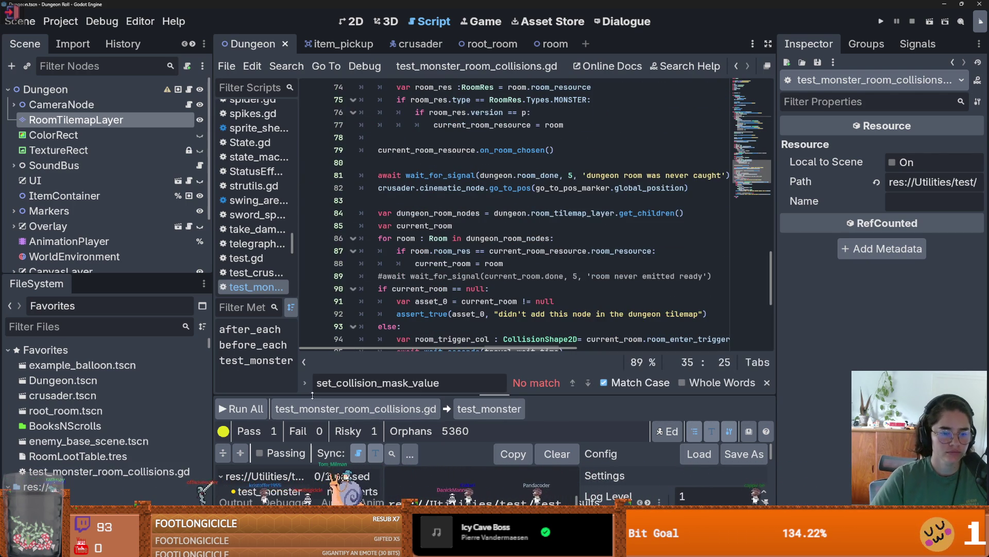
left_click_drag(318, 390, 372, 384)
left_click(884, 20)
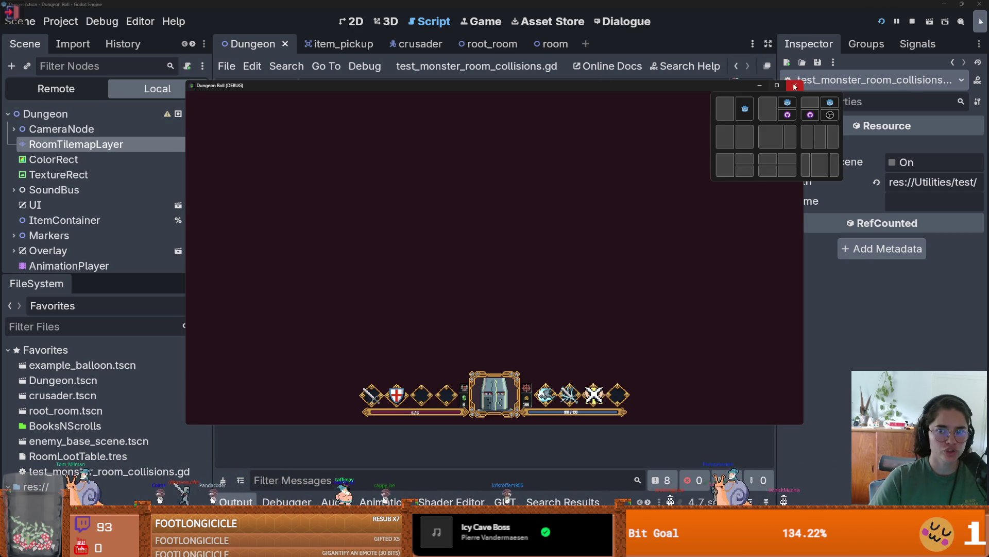
left_click(794, 85)
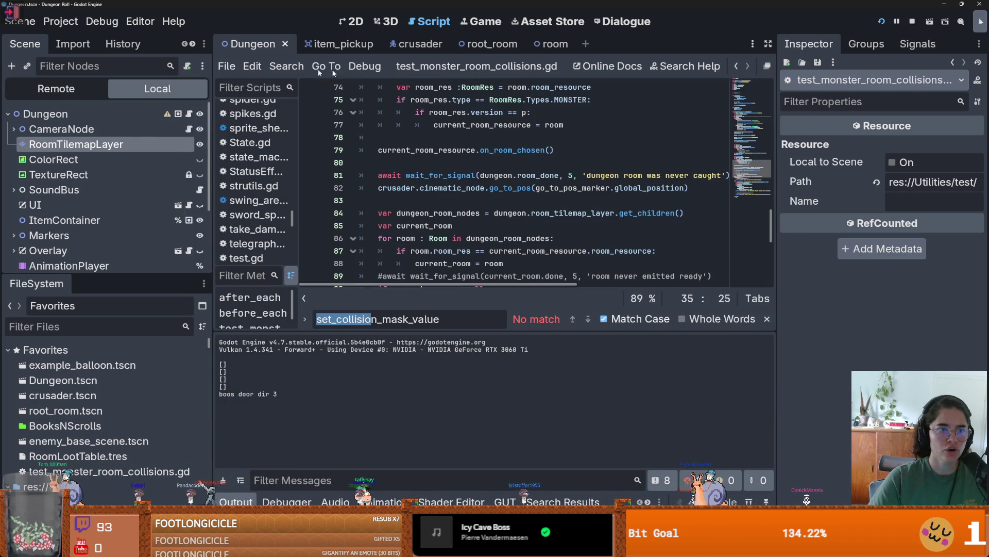
key("ctrl+s")
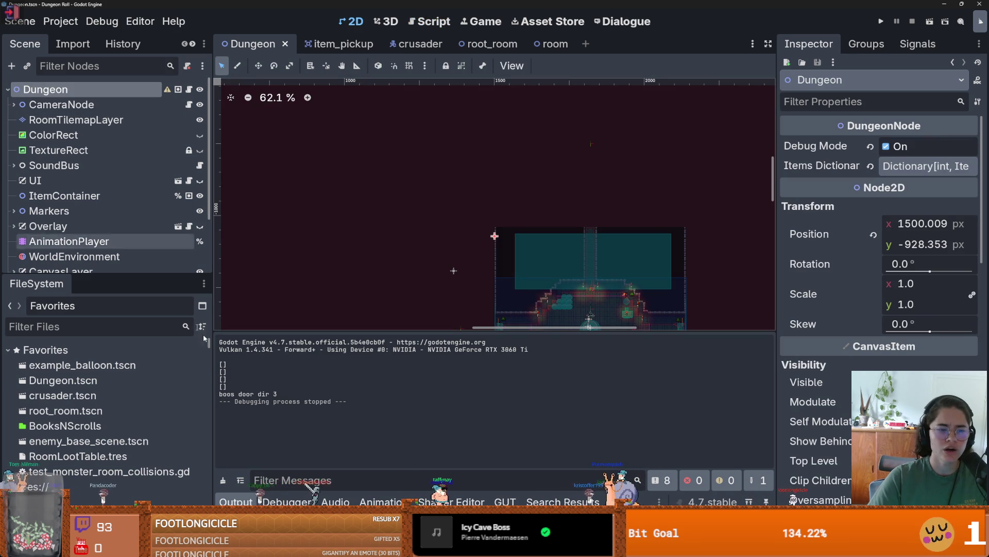
Step: Dismiss the Dungeon root's configuration warning, revert its Position to (0, 0), and run with F5
left_click(168, 91)
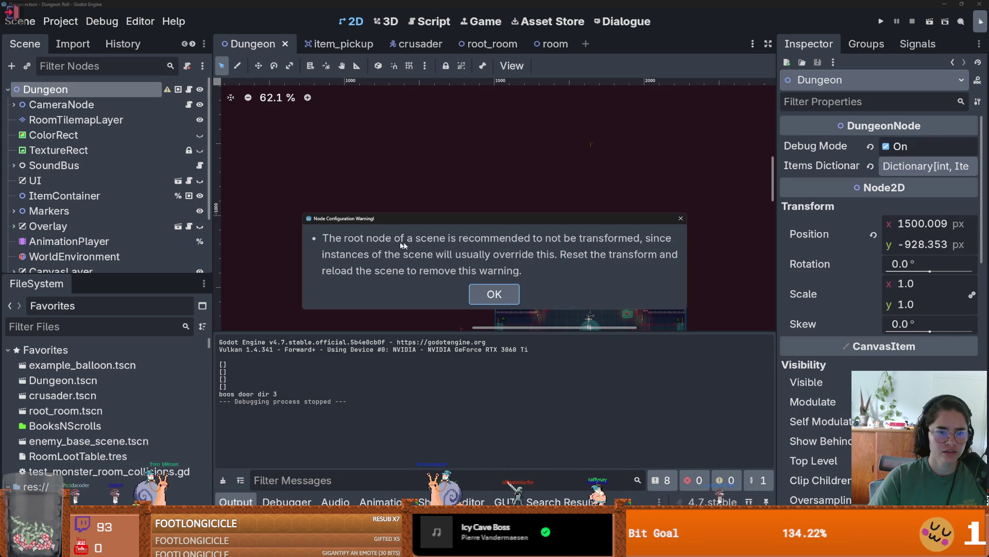
left_click(494, 294)
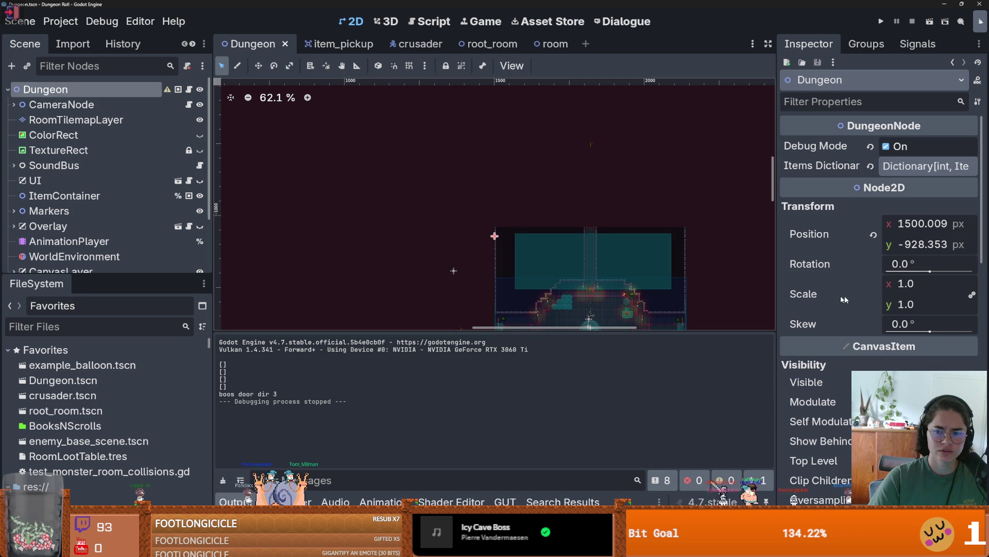
left_click(875, 234)
scroll(518, 299, "down", 8)
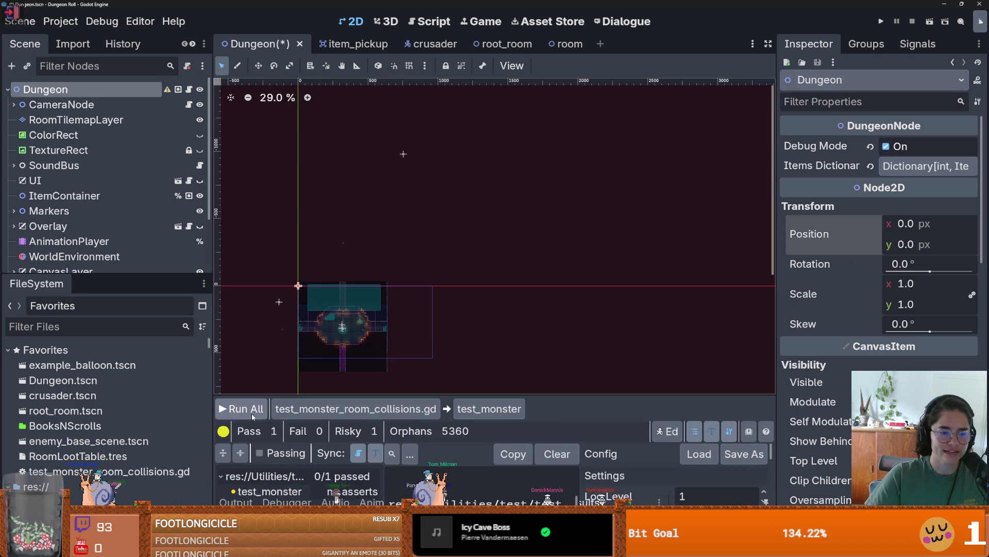
key("F5")
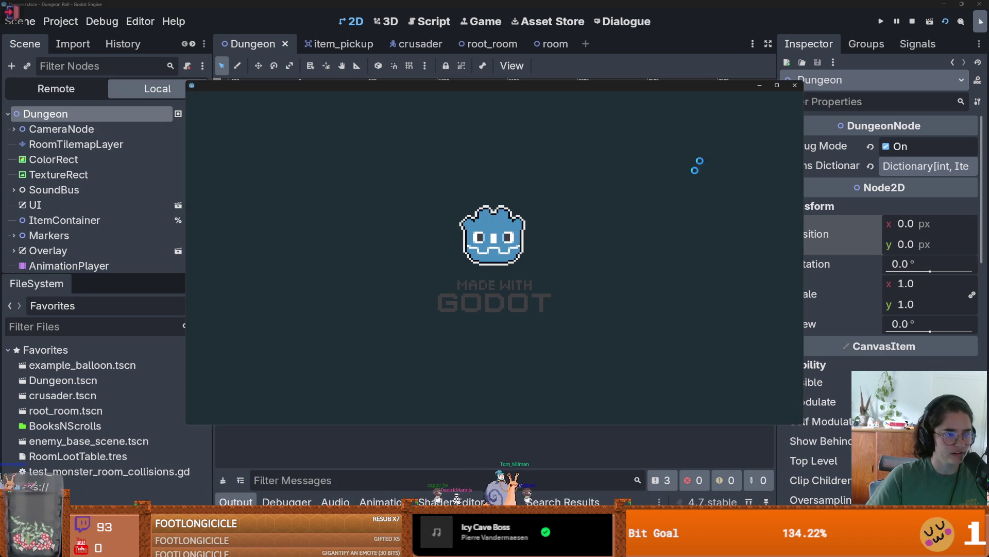